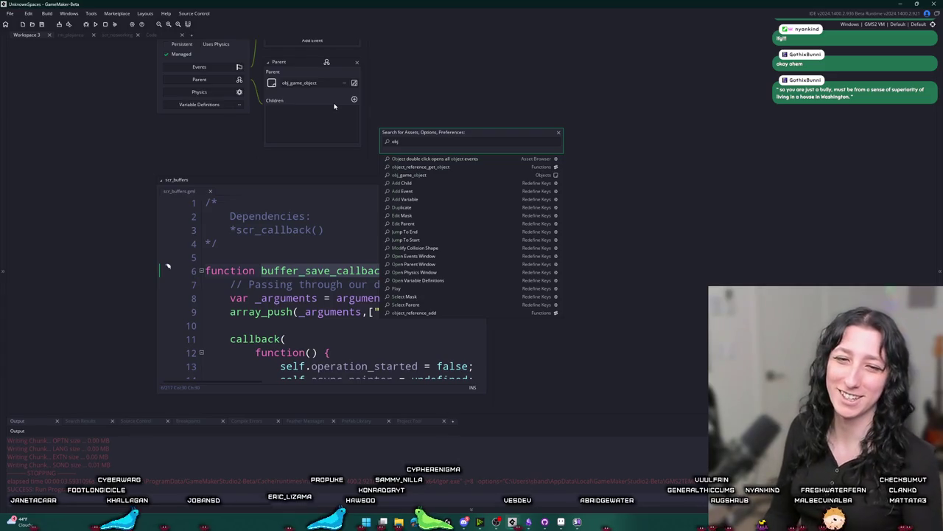
# Open obj_world's Create code, scroll through get_player_load_data, then switch to obj_player's Create code.
pyautogui.write('_')
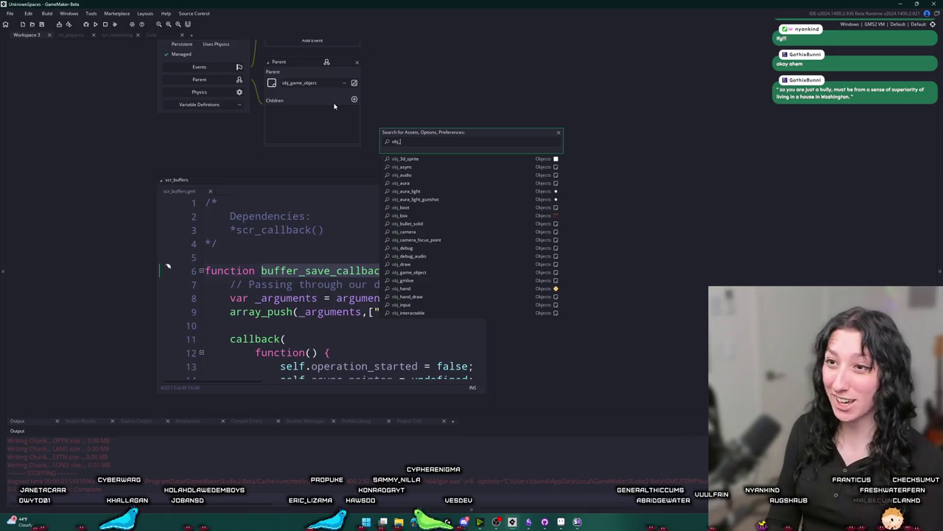
pyautogui.write('world')
pyautogui.press('Return')
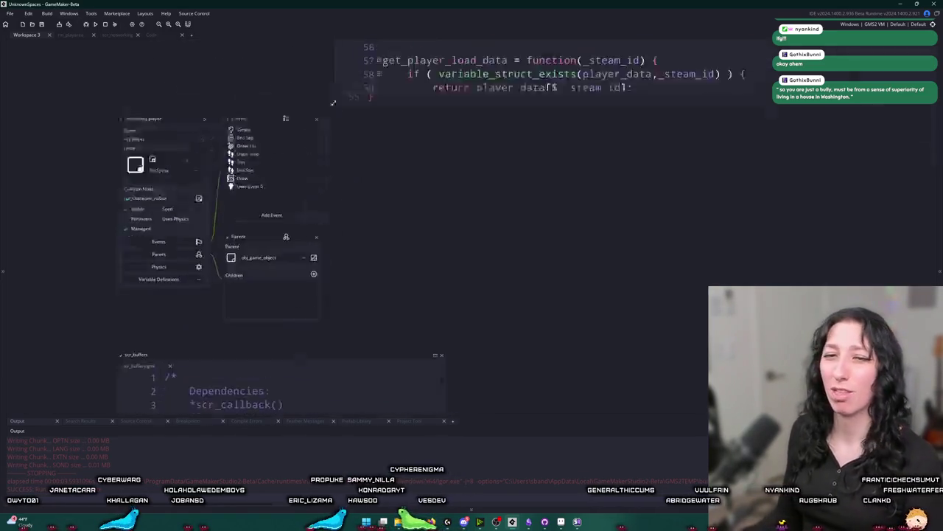
pyautogui.click(740, 258)
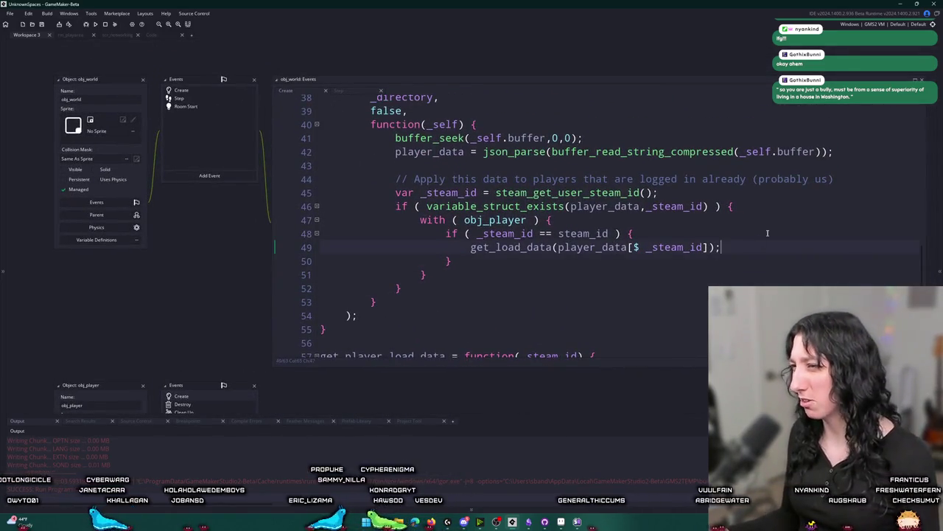
pyautogui.click(524, 247)
pyautogui.scroll(-3, 524, 247)
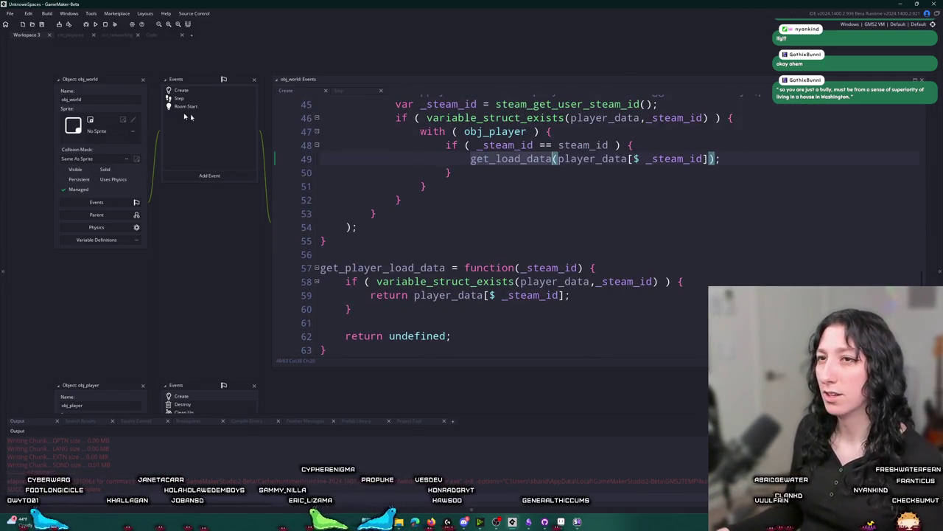
pyautogui.scroll(-3, 169, 56)
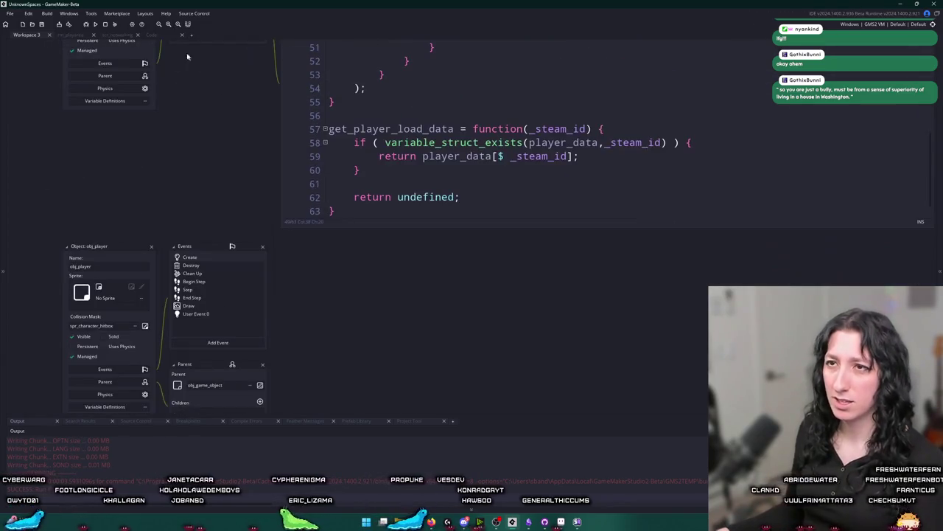
pyautogui.click(156, 34)
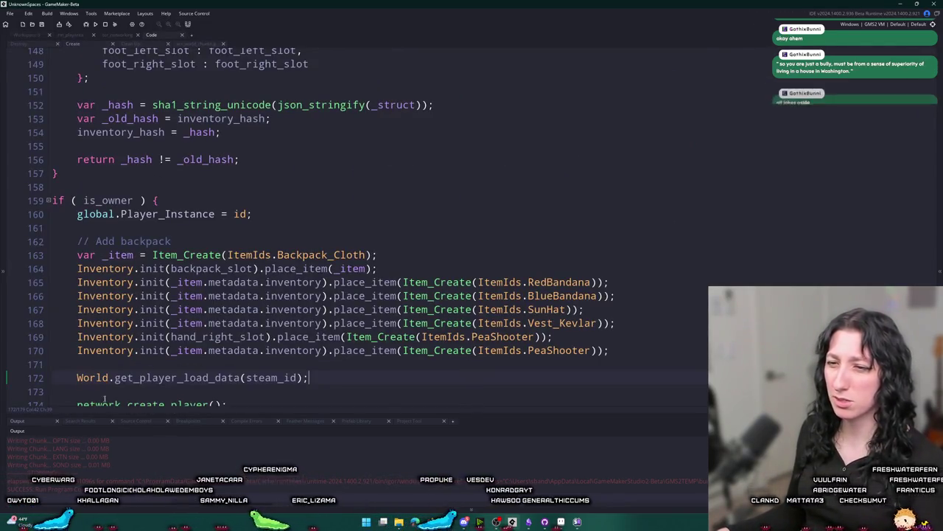
# Wrap line 172 so World.get_player_load_data(steam_id) is passed into get_load_data.
pyautogui.write('World.')
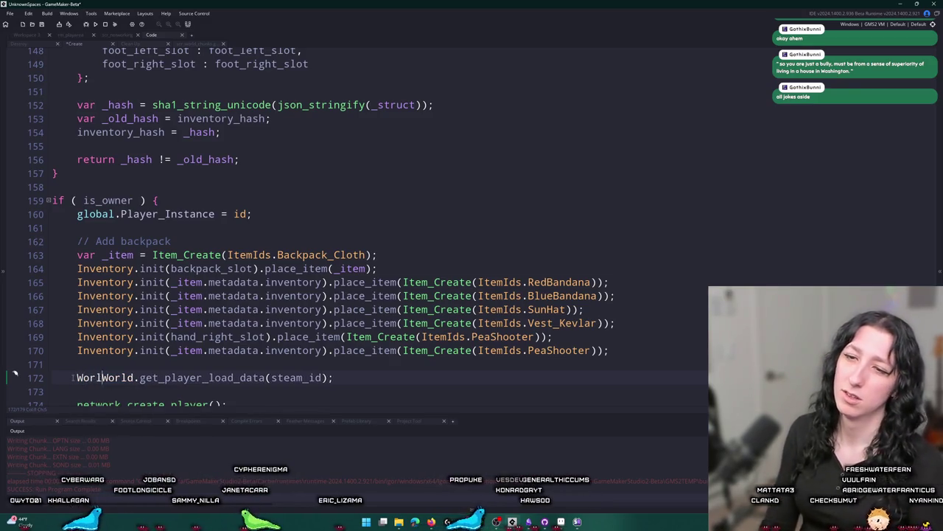
pyautogui.write('get_load_data(')
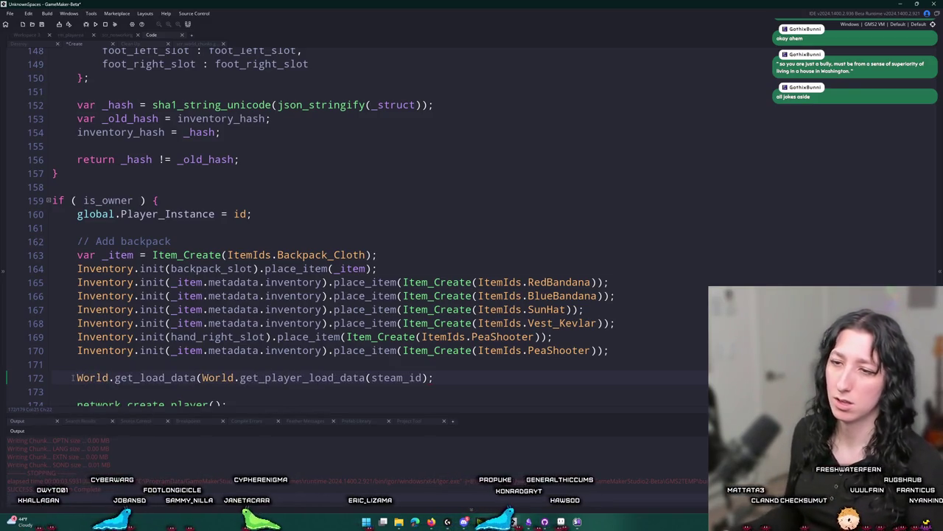
pyautogui.press('Home')
pyautogui.hotkey('ctrl', 'shift', 'Right')
pyautogui.press('Delete')
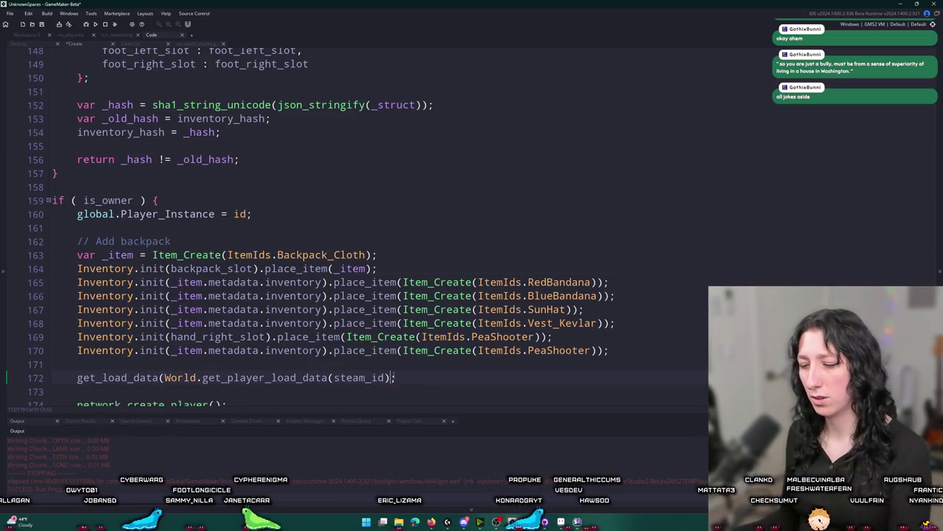
pyautogui.write(')')
# Test-run the game, host a lobby, abort the code error, and jump to get_load_data's definition.
pyautogui.press('F5')
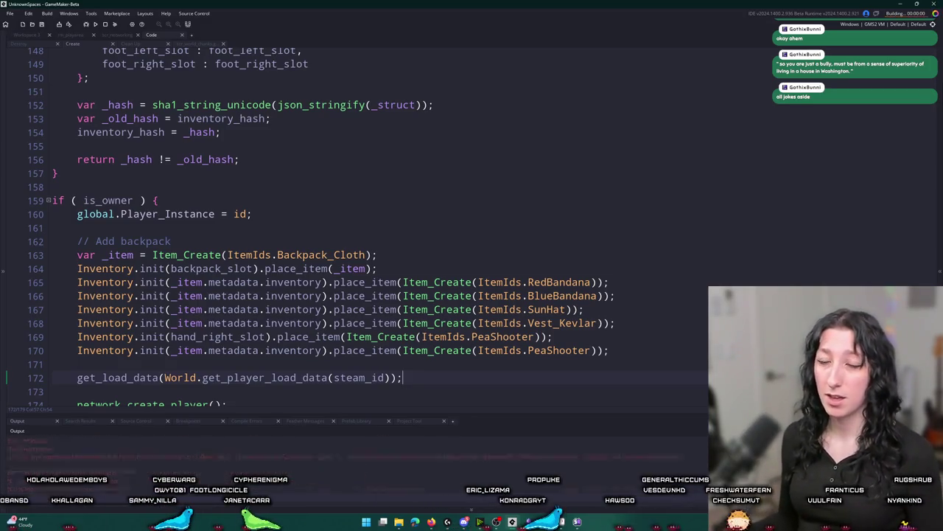
pyautogui.click(455, 243)
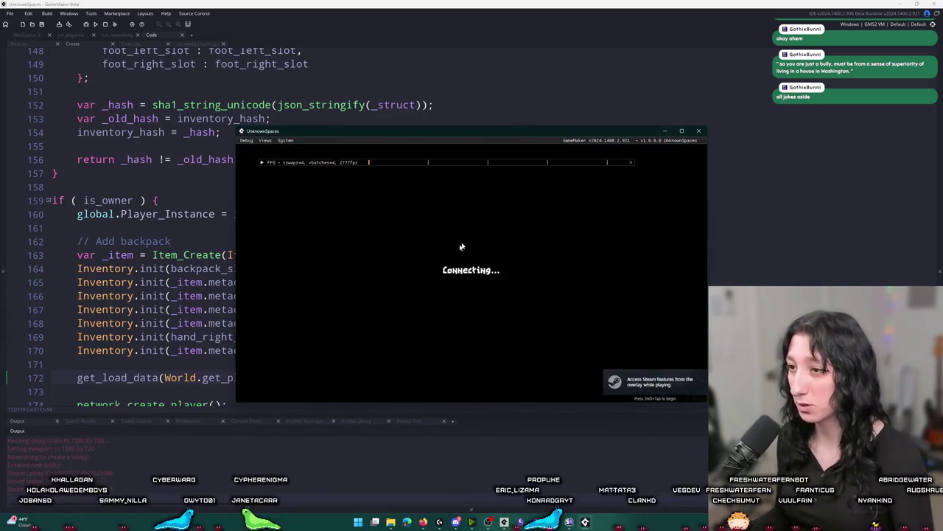
pyautogui.click(379, 343)
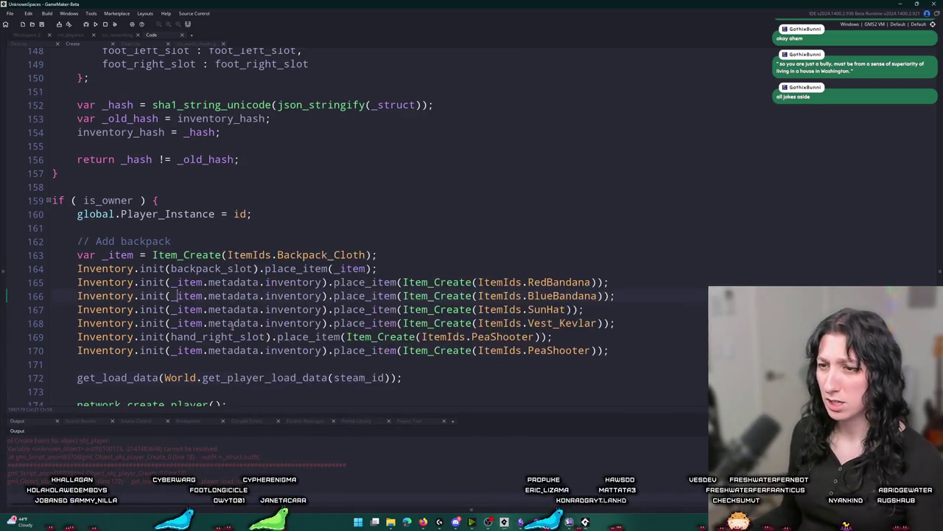
pyautogui.middleClick(129, 377)
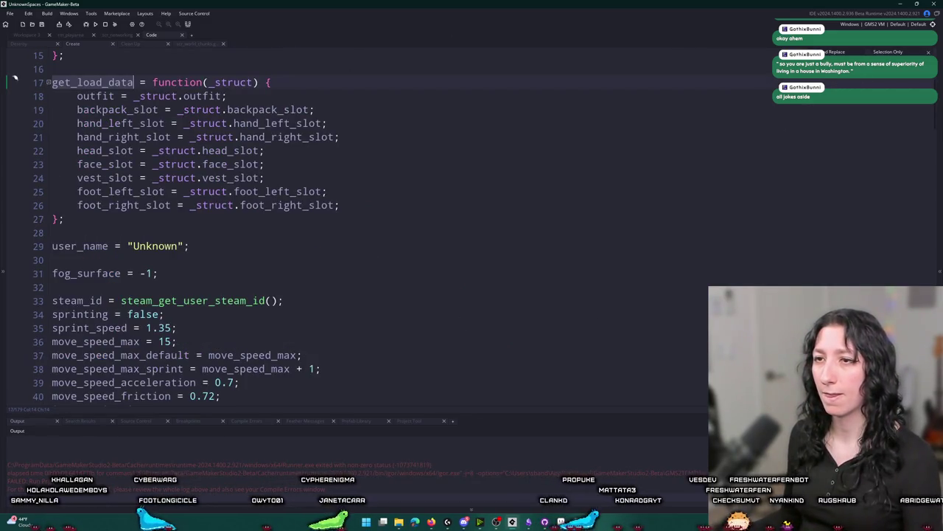
# Rewrite line 172 as var _player_data = World.get_player_load_data(steam_id).
pyautogui.hotkey('alt', 'Left')
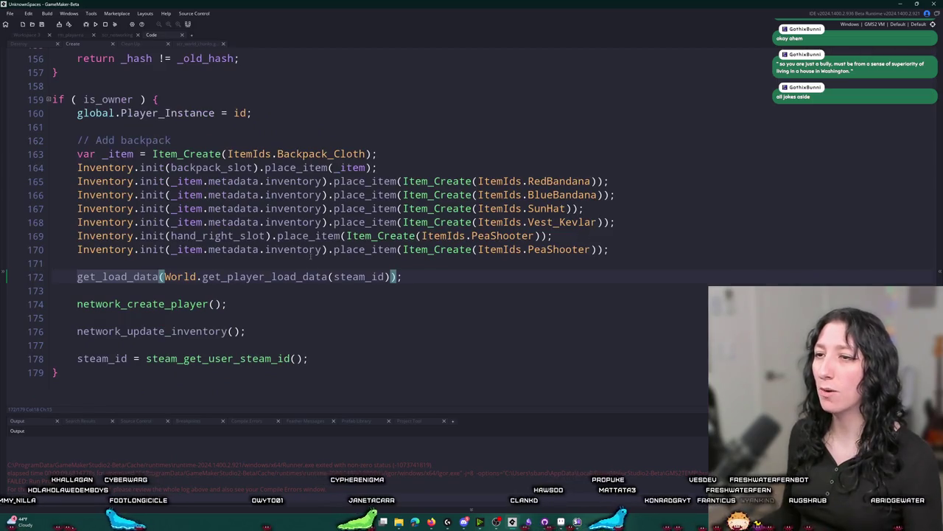
pyautogui.doubleClick(106, 276)
pyautogui.press('BackSpace')
pyautogui.press('Delete')
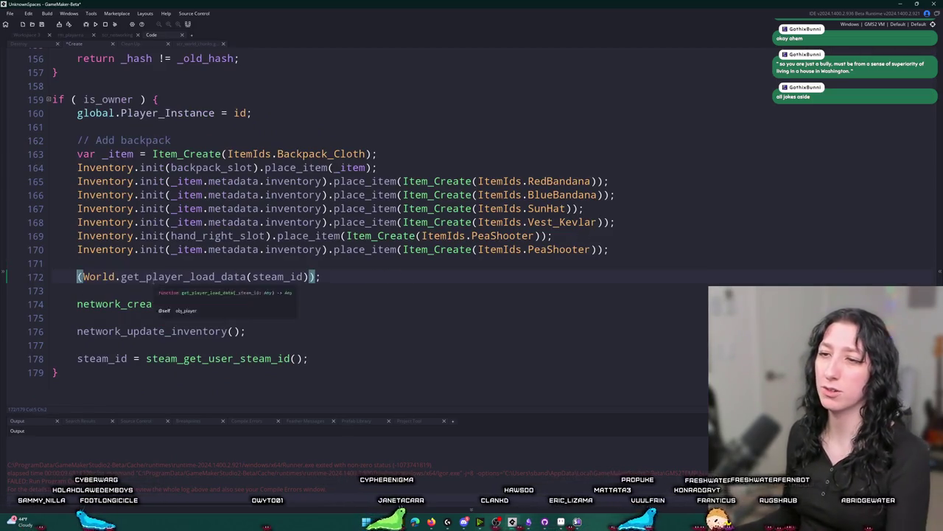
pyautogui.press('End')
pyautogui.press('Left')
pyautogui.press('Left')
pyautogui.press('BackSpace')
pyautogui.click(77, 276)
pyautogui.write('var _data')
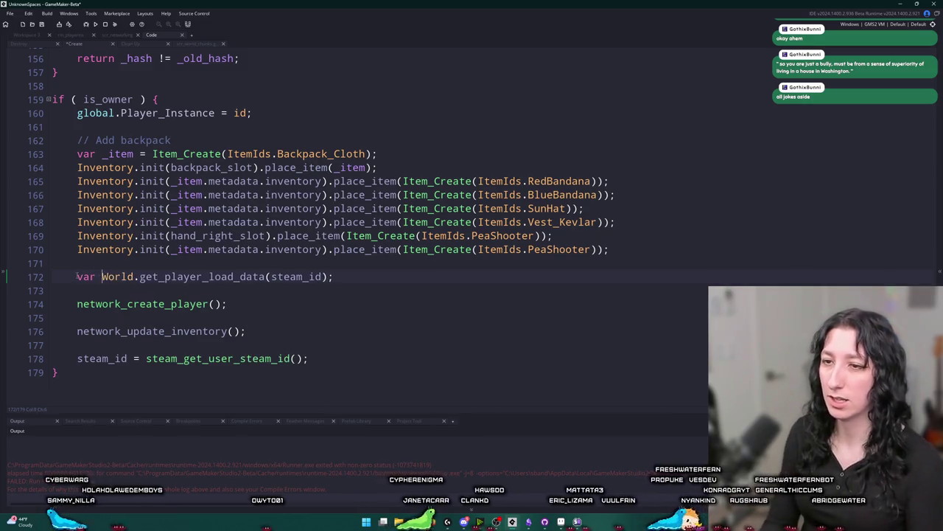
pyautogui.write(' =')
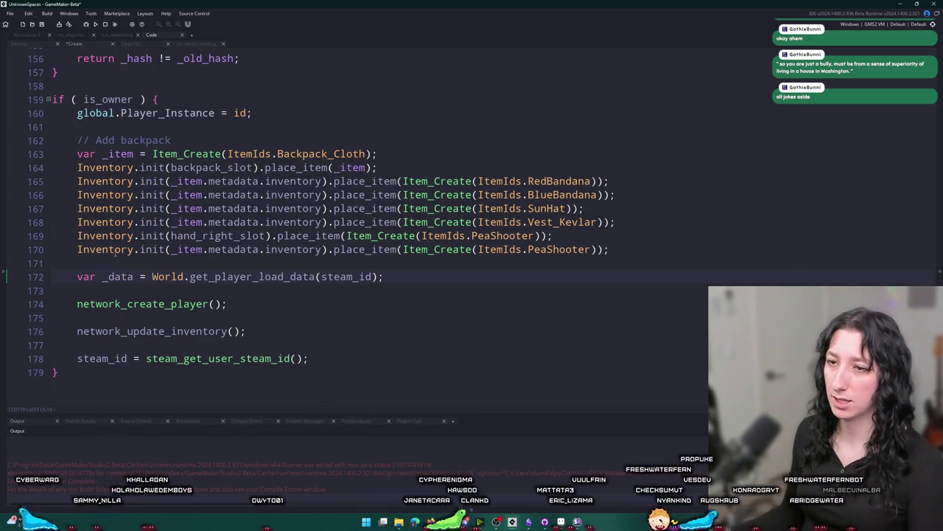
pyautogui.click(107, 277)
pyautogui.write('player')
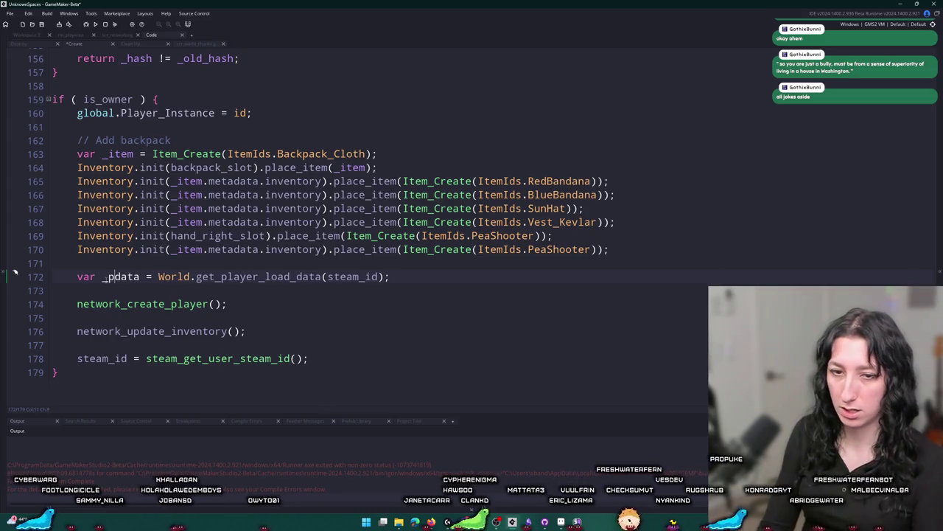
pyautogui.write('_')
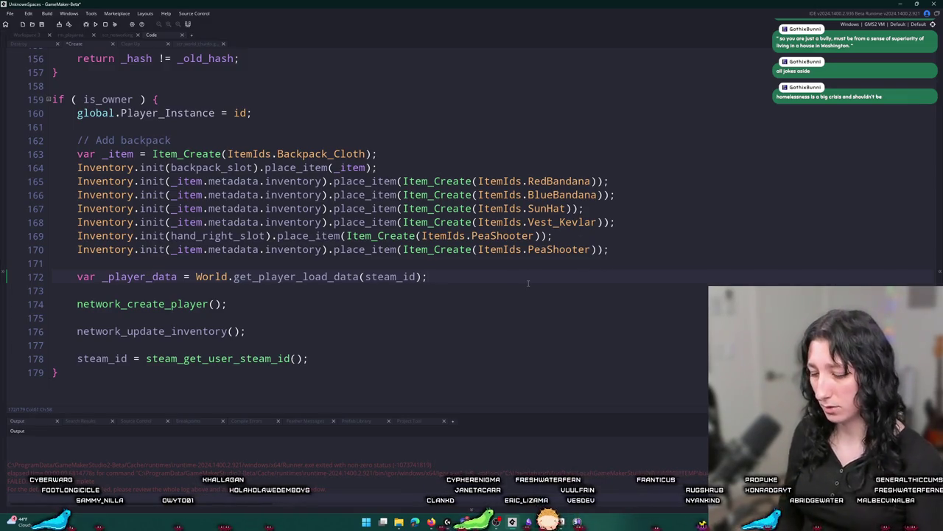
# Add an if is_undefined(_player_data) block calling get_load_data(_player_data), save, and rerun.
pyautogui.press('Return')
pyautogui.write('if (')
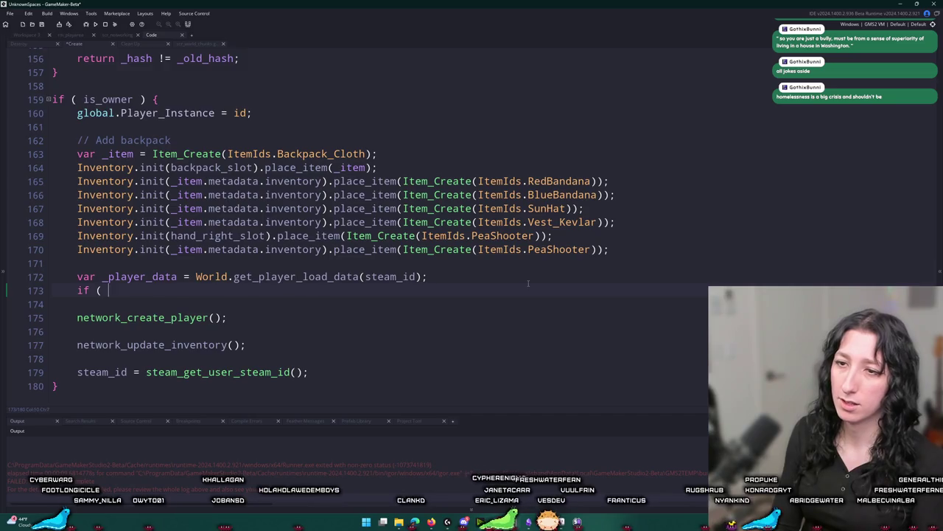
pyautogui.write('_player_data == u')
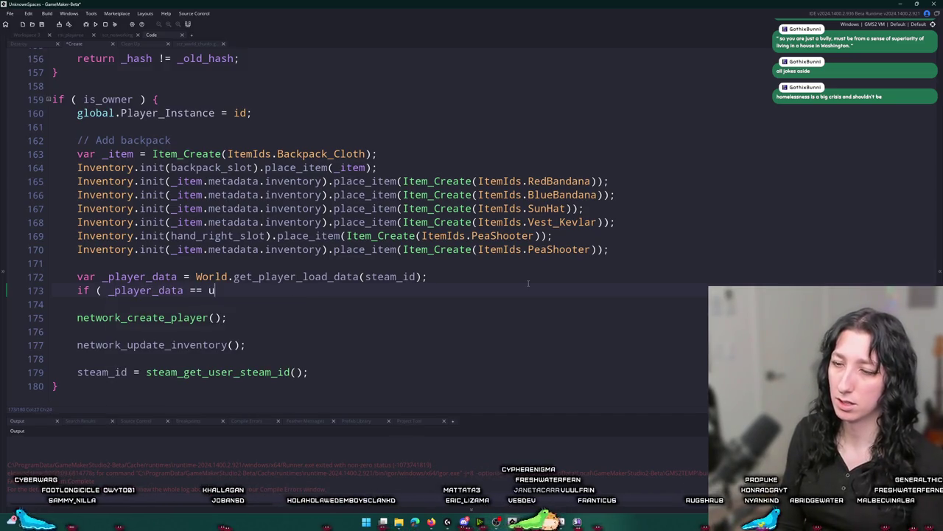
pyautogui.write('ndefined ) {')
pyautogui.press('Return')
pyautogui.write('P')
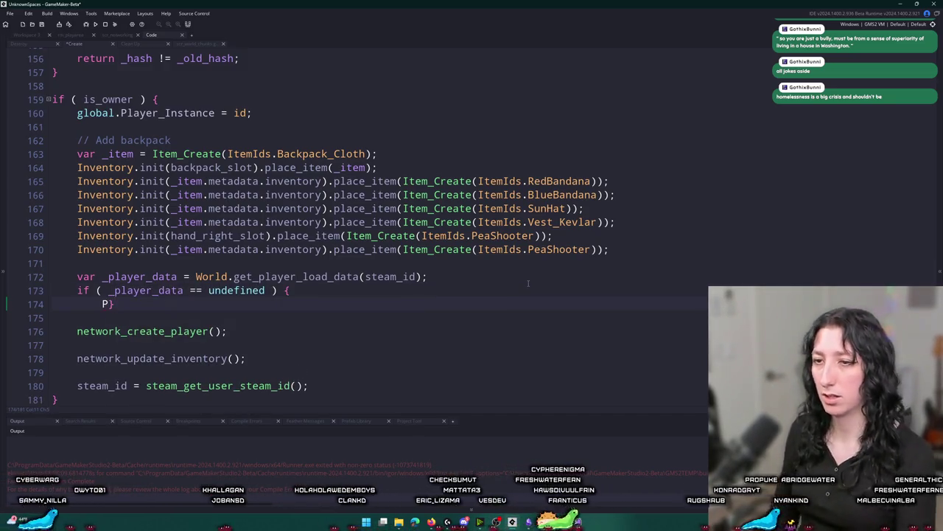
pyautogui.press('Return')
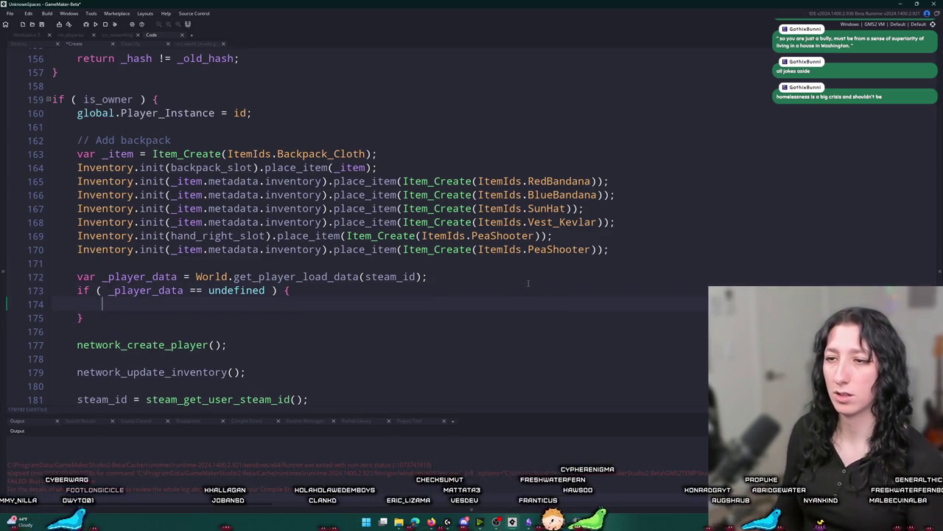
pyautogui.write('get_load_data(_player_data);')
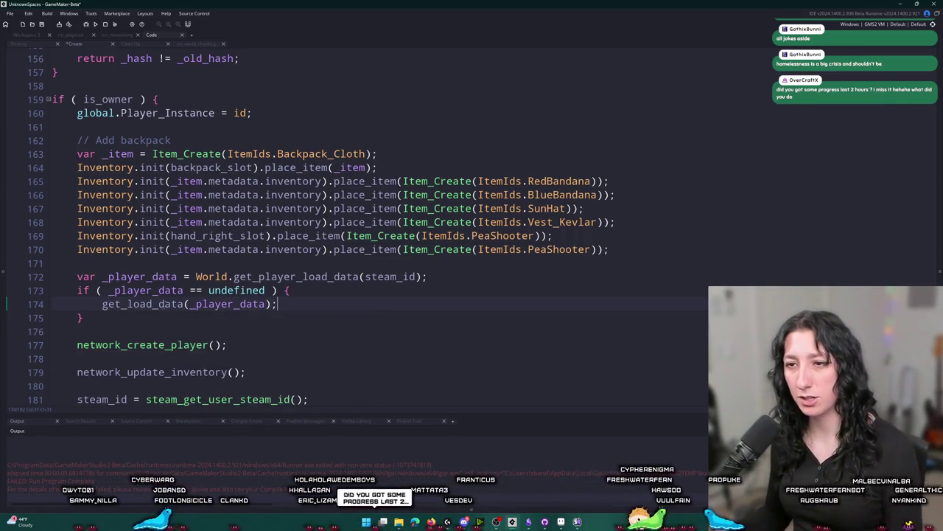
pyautogui.hotkey('ctrl', 's')
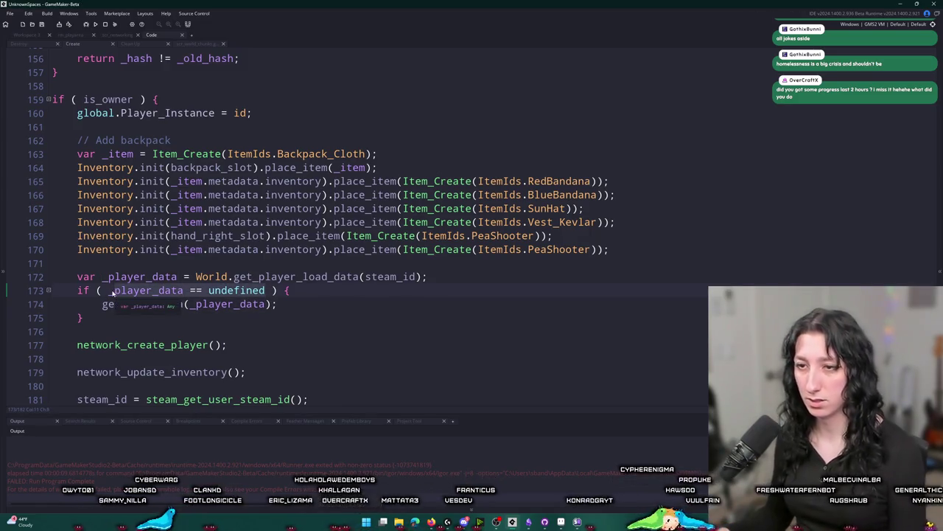
pyautogui.write('is_undefined(')
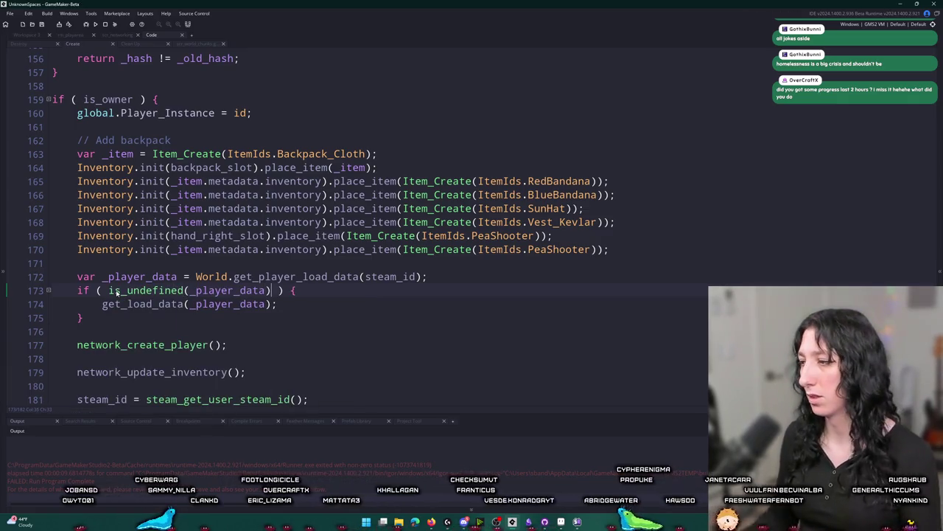
pyautogui.press('F5')
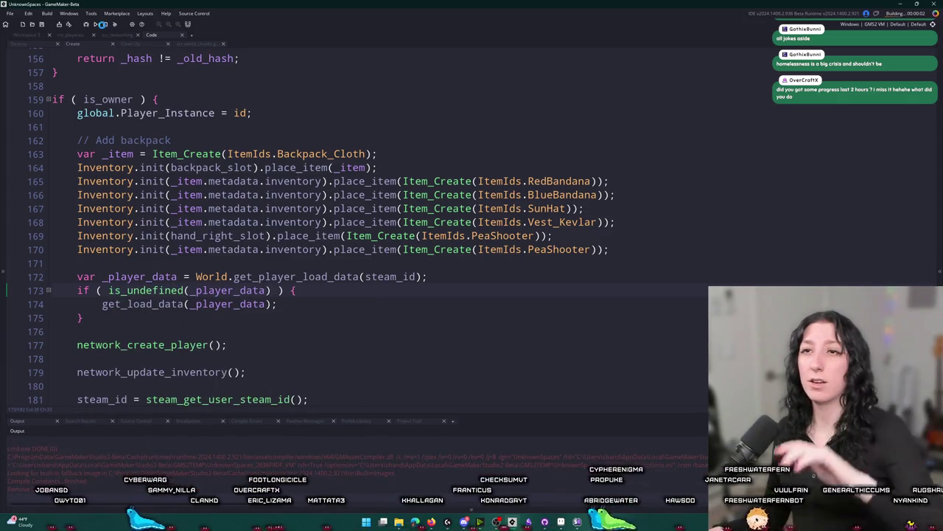
# Negate the check to !is_undefined(_player_data) and start playing the rebuilt game.
pyautogui.click(108, 291)
pyautogui.write('!')
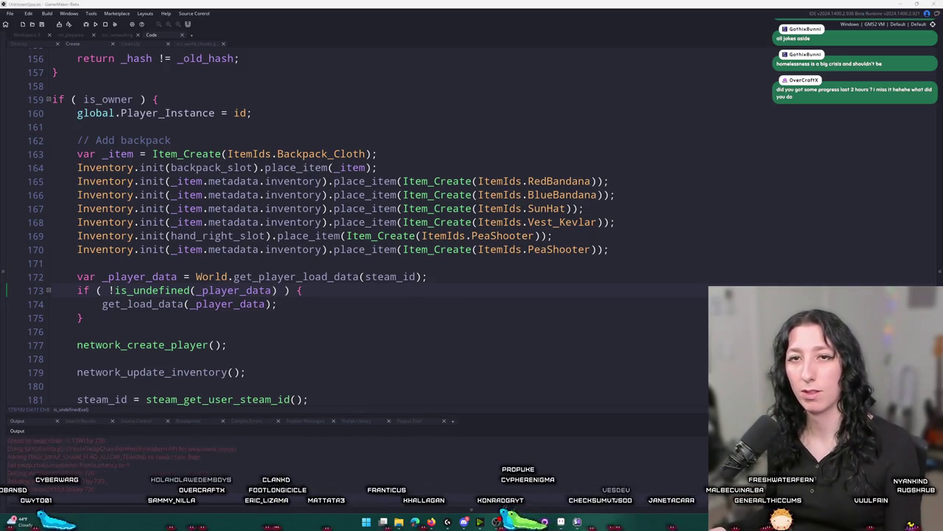
pyautogui.click(472, 244)
# Walk the character and pick up an item, then switch to the save folder and close the game.
pyautogui.press('a')
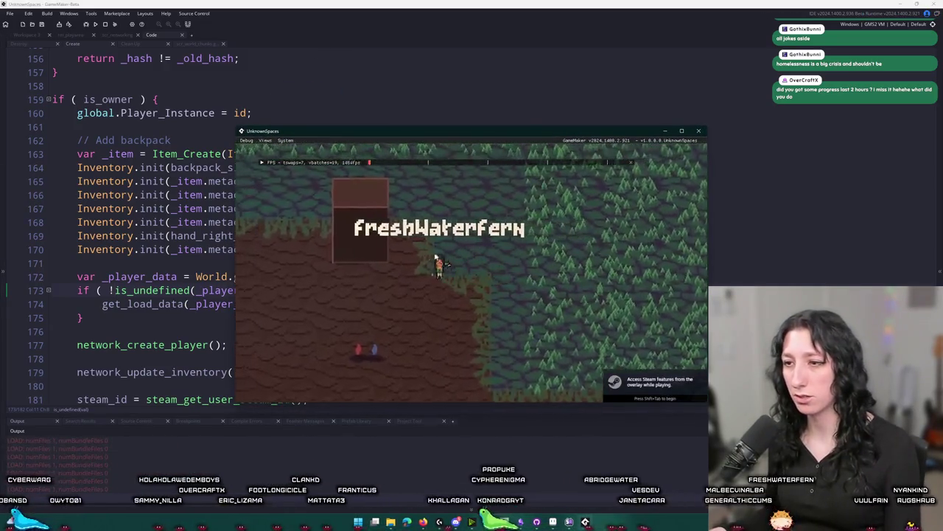
pyautogui.press('d')
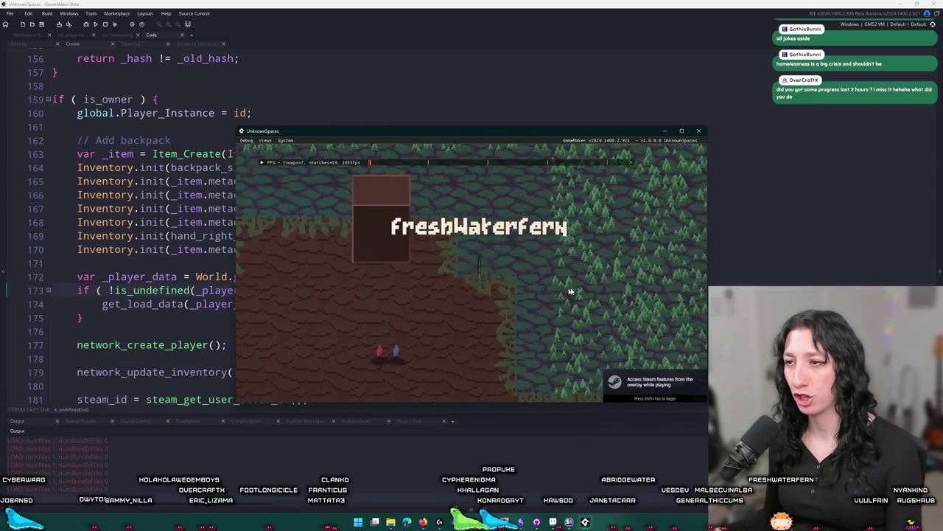
pyautogui.press('i')
pyautogui.press('i')
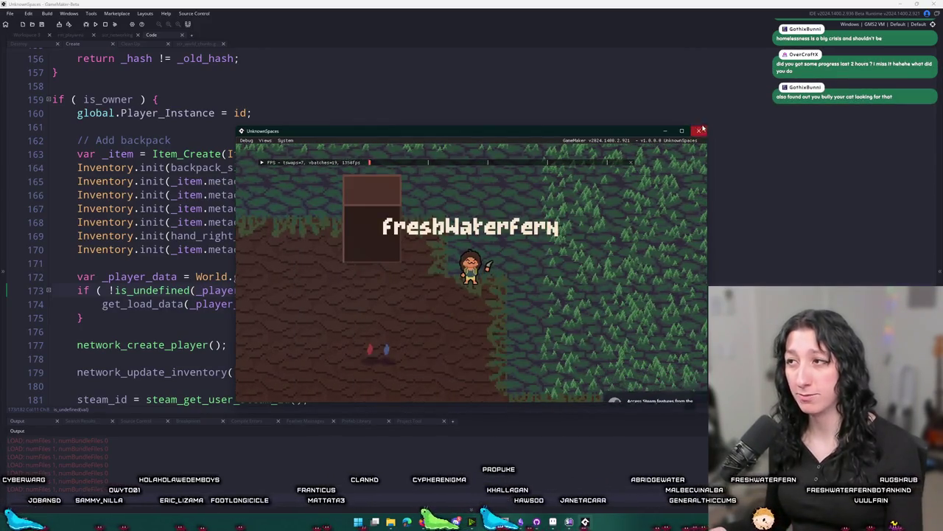
pyautogui.hotkey('alt', 'Tab')
pyautogui.click(702, 132)
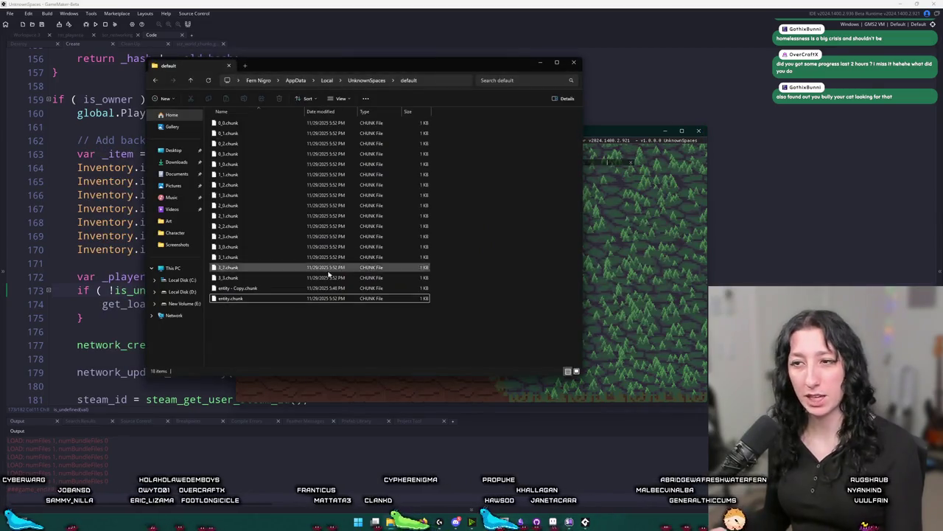
# Delete the newly saved entity.chunk and rename 'entity - Copy.chunk' to entity.chunk.
pyautogui.click(285, 297)
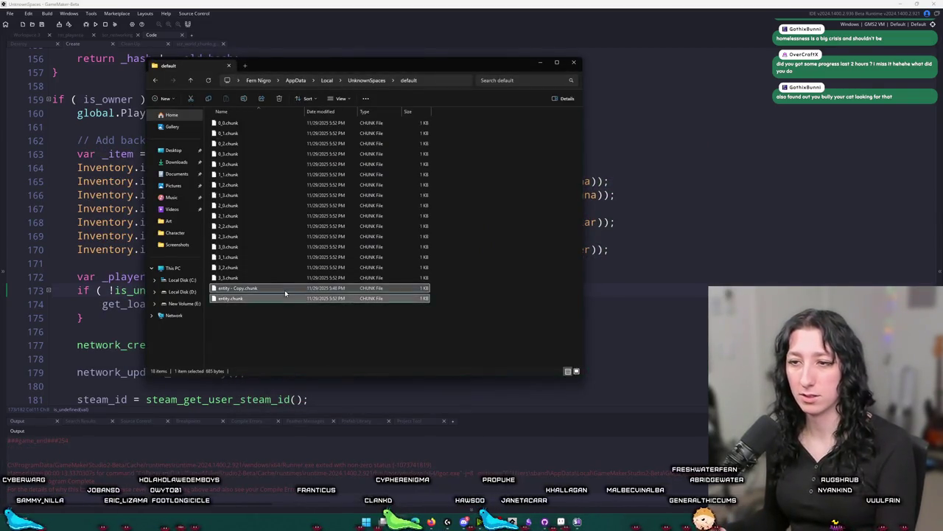
pyautogui.press('Delete')
pyautogui.click(251, 290)
pyautogui.press('F2')
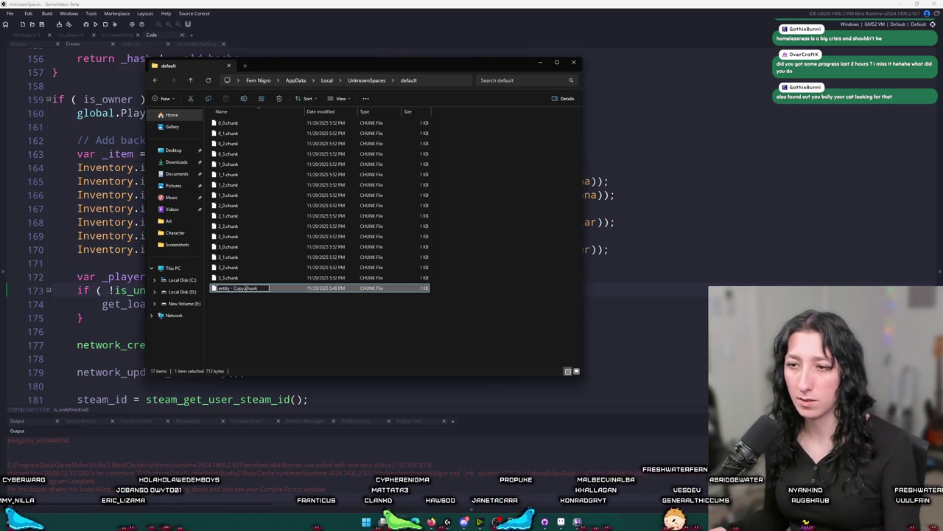
pyautogui.press('Return')
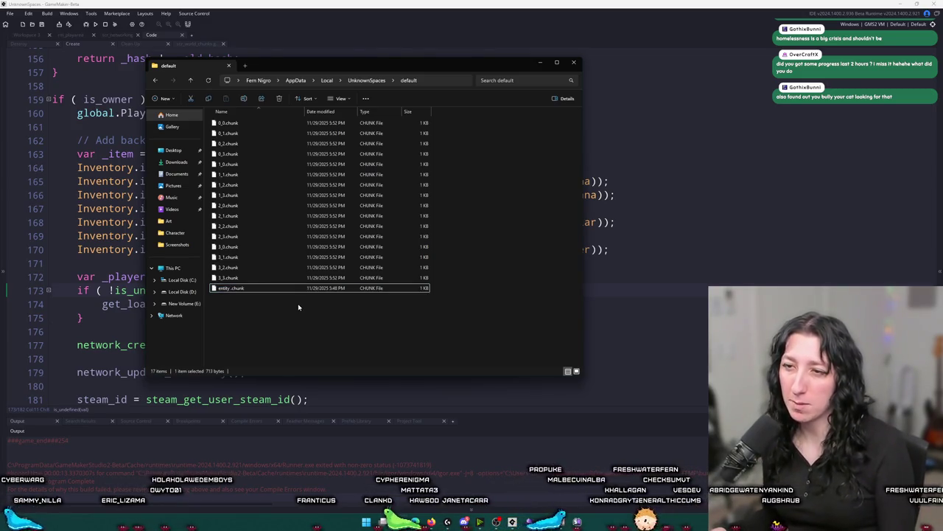
# Make a fresh backup copy of entity.chunk and return to the obj_world code.
pyautogui.click(298, 290)
pyautogui.press('F2')
pyautogui.press('Return')
pyautogui.hotkey('ctrl', 'c')
pyautogui.hotkey('ctrl', 'v')
pyautogui.click(27, 34)
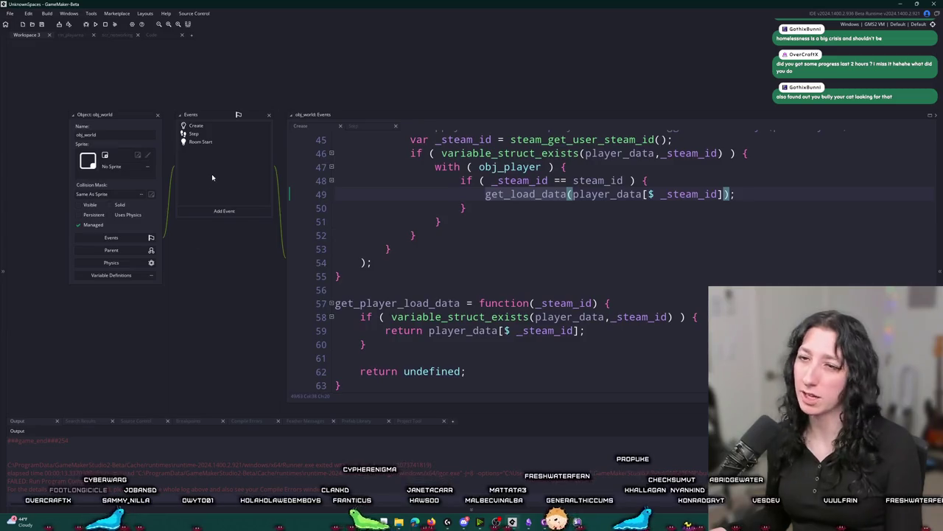
# Find the player_load_data function in obj_world and open its Room Start event.
pyautogui.scroll(7, 516, 258)
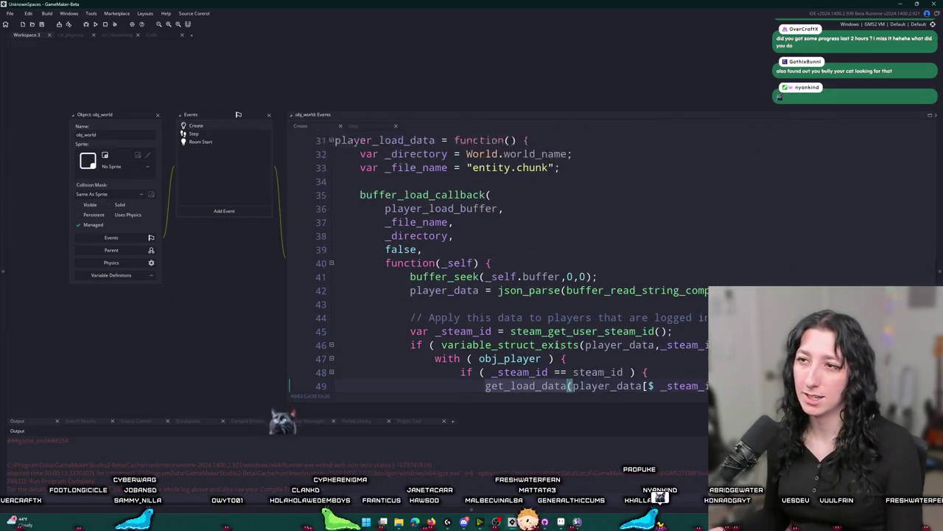
pyautogui.doubleClick(390, 213)
pyautogui.scroll(8, 442, 252)
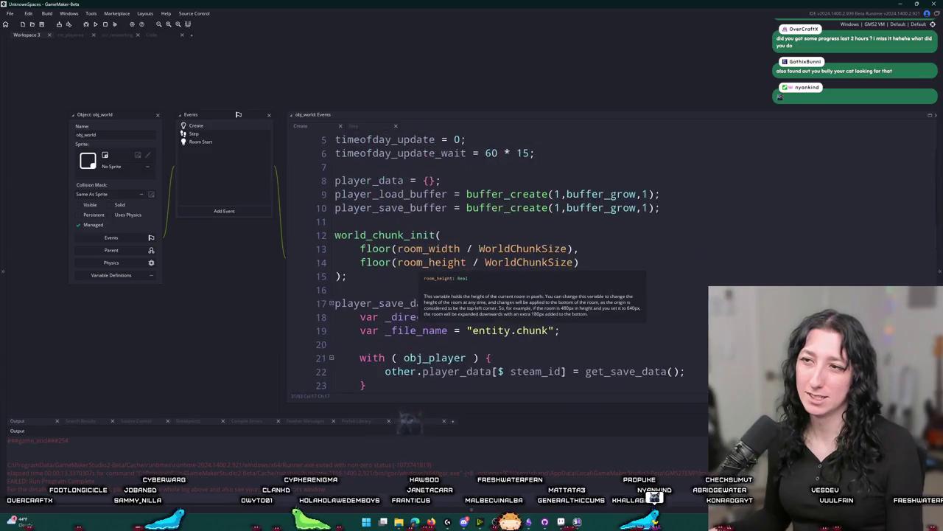
pyautogui.click(234, 143)
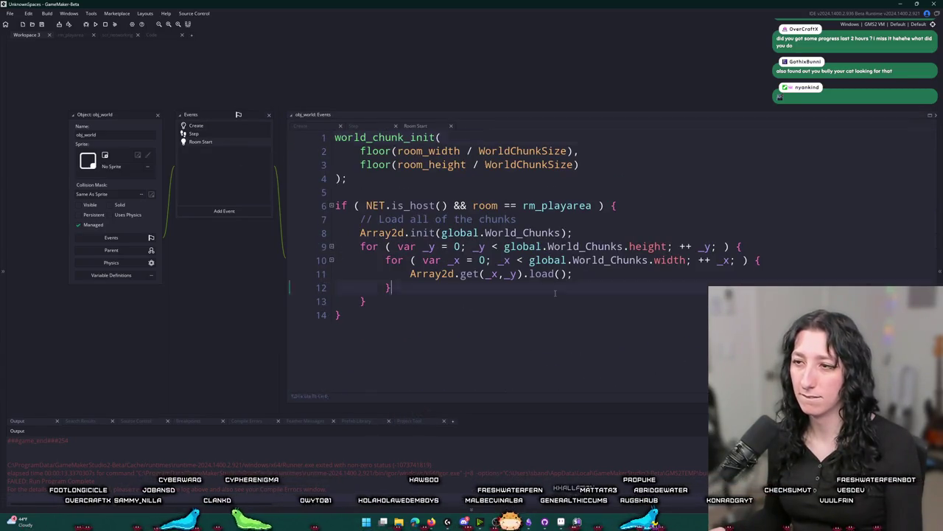
# Add '// Load player data' and player_load_data(); inside the host check, then run the game.
pyautogui.hotkey('ctrl', 'z')
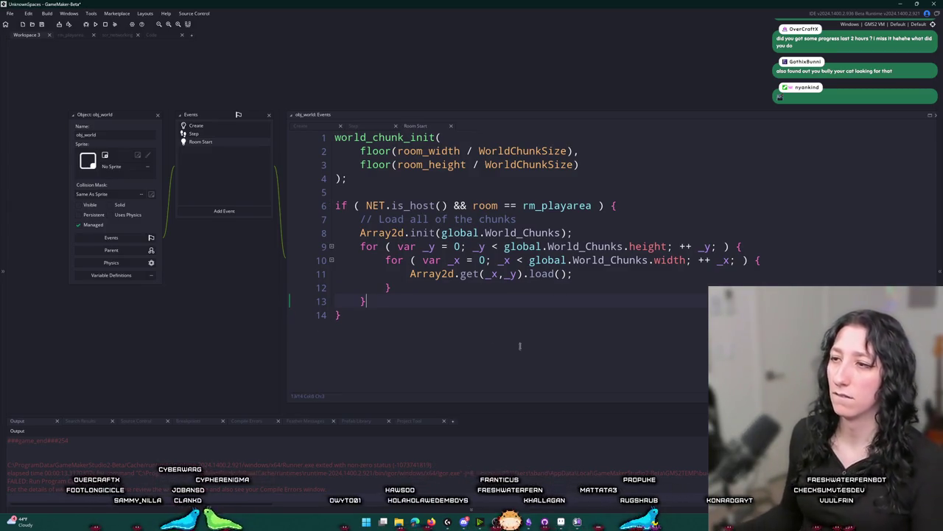
pyautogui.press('Return')
pyautogui.hotkey('ctrl', 'z')
pyautogui.press('Return')
pyautogui.press('Return')
pyautogui.write('// Load player data')
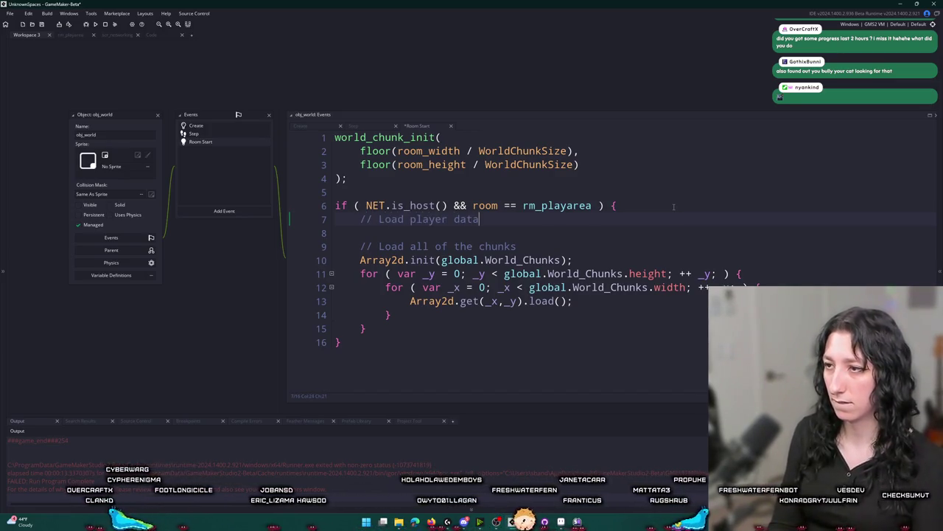
pyautogui.press('Return')
pyautogui.write('player_load_data();')
pyautogui.press('F5')
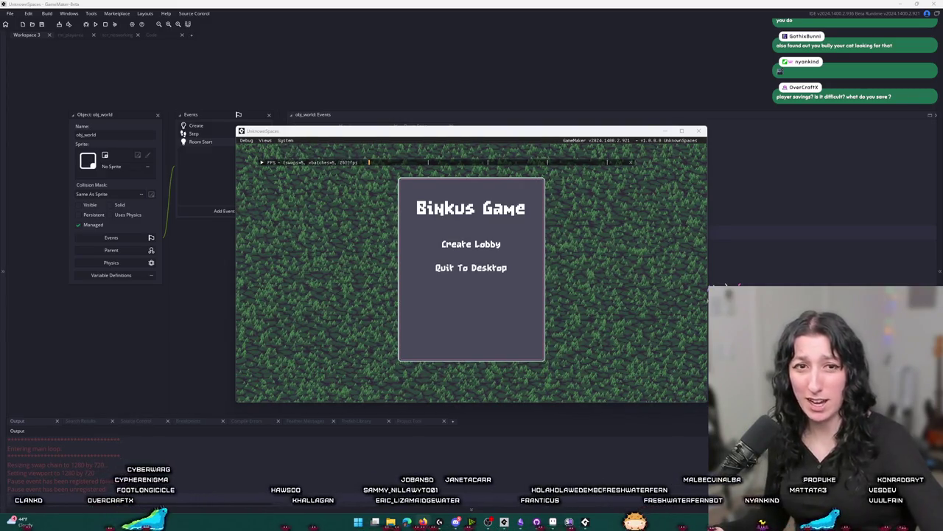
# Host a lobby in the test build and abort the resulting code error.
pyautogui.click(470, 244)
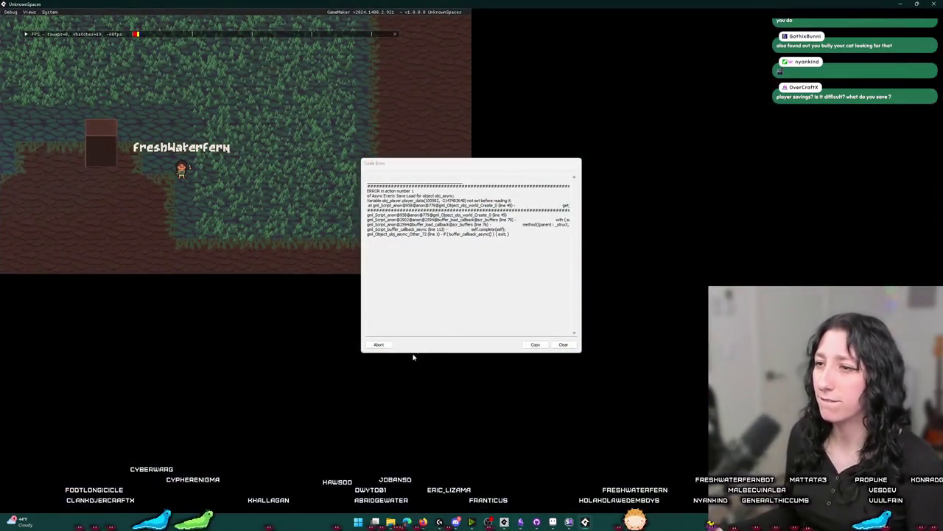
pyautogui.click(379, 344)
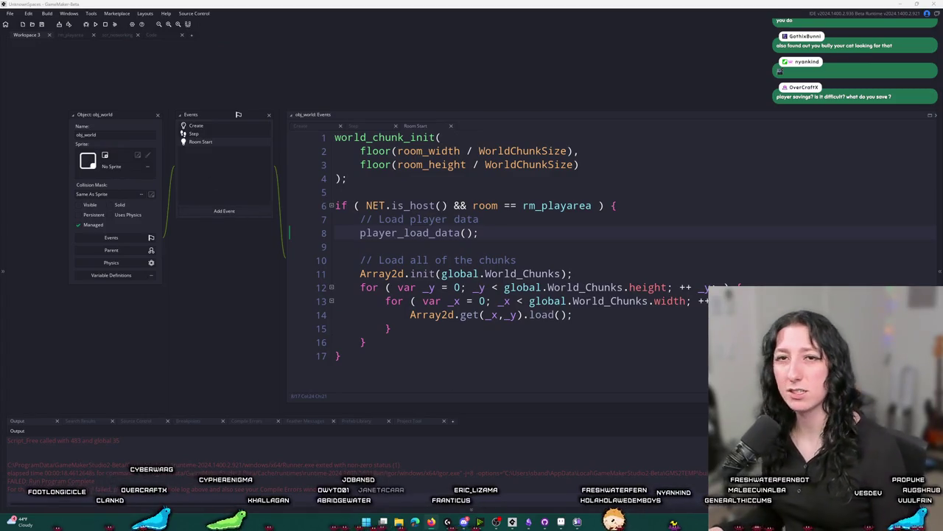
# Select the player_load_data call on line 8 and search for its definition.
pyautogui.scroll(2, 140, 458)
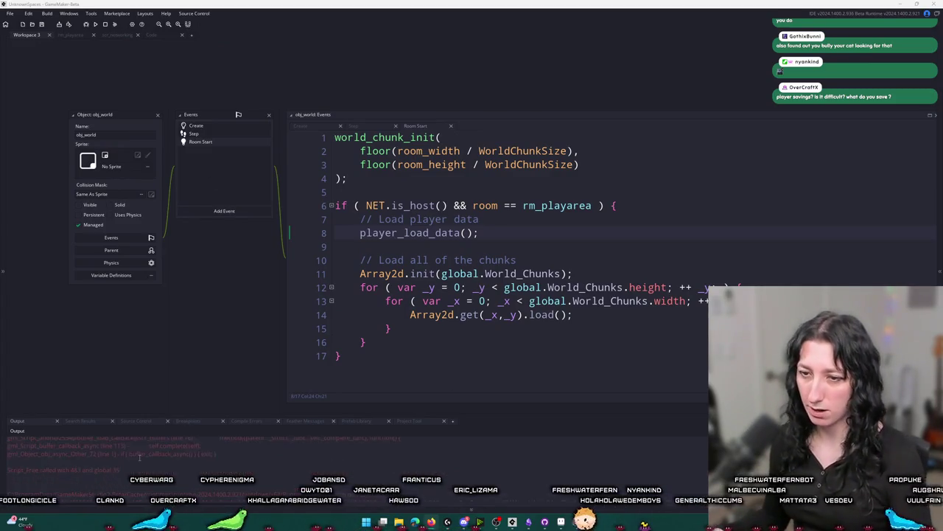
pyautogui.scroll(1, 139, 457)
pyautogui.scroll(-1, 144, 458)
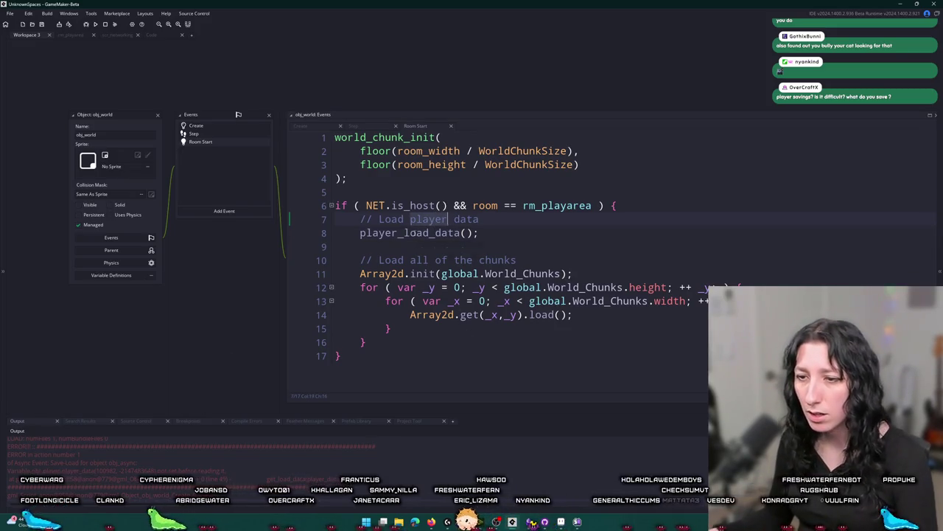
pyautogui.doubleClick(457, 232)
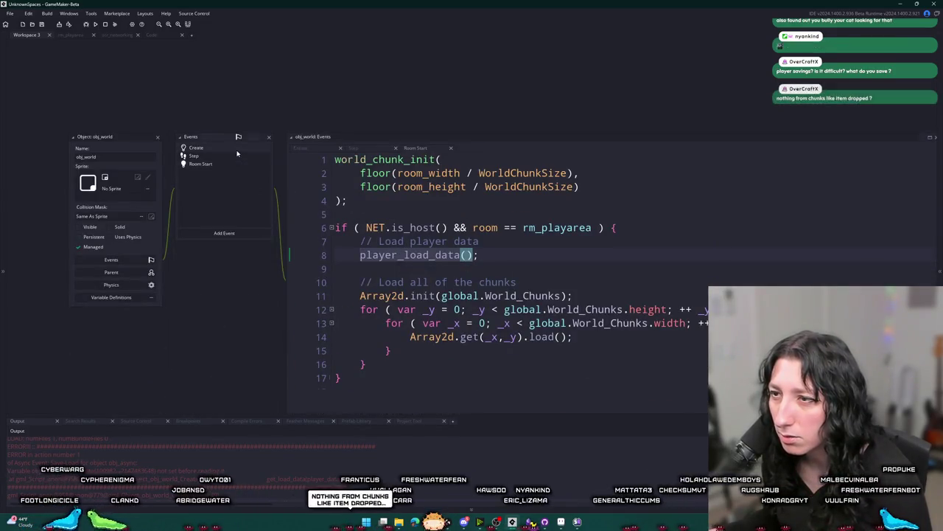
pyautogui.hotkey('ctrl', 'f')
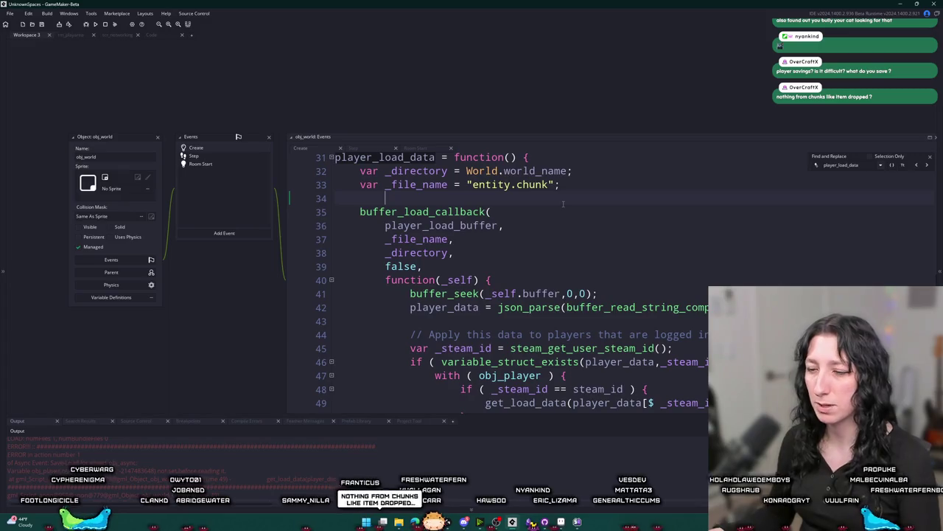
# Change line 49 to get_load_data(other.player_data[$ _steam_id]), rebuild, and switch to the save folder.
pyautogui.scroll(-1, 563, 204)
pyautogui.scroll(-2, 563, 205)
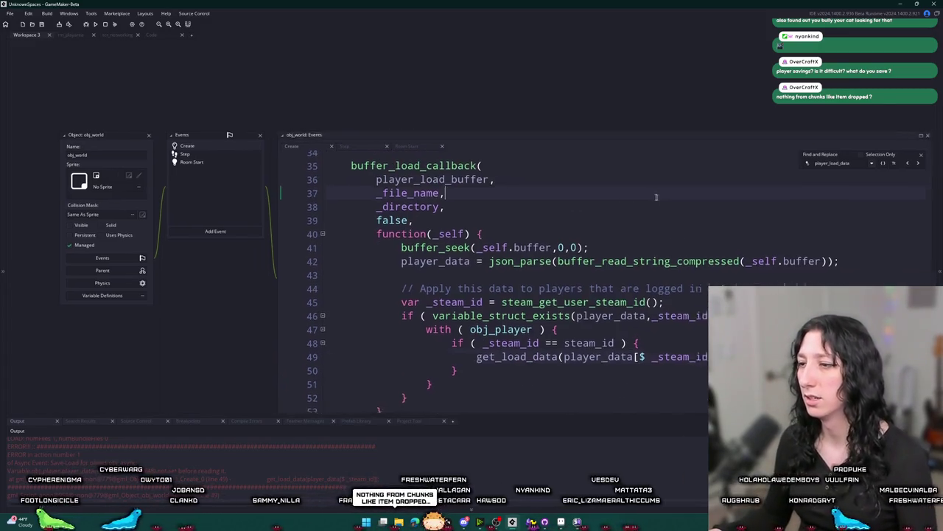
pyautogui.click(653, 196)
pyautogui.click(788, 149)
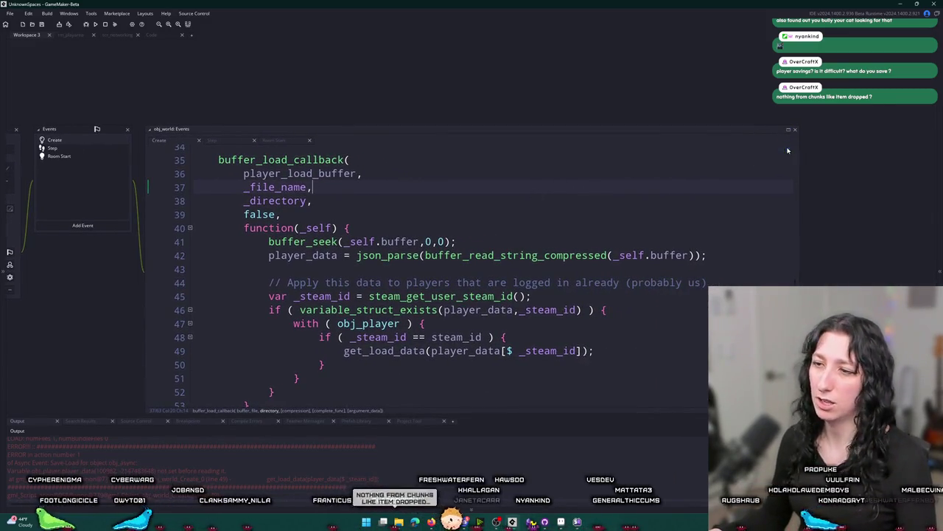
pyautogui.doubleClick(402, 350)
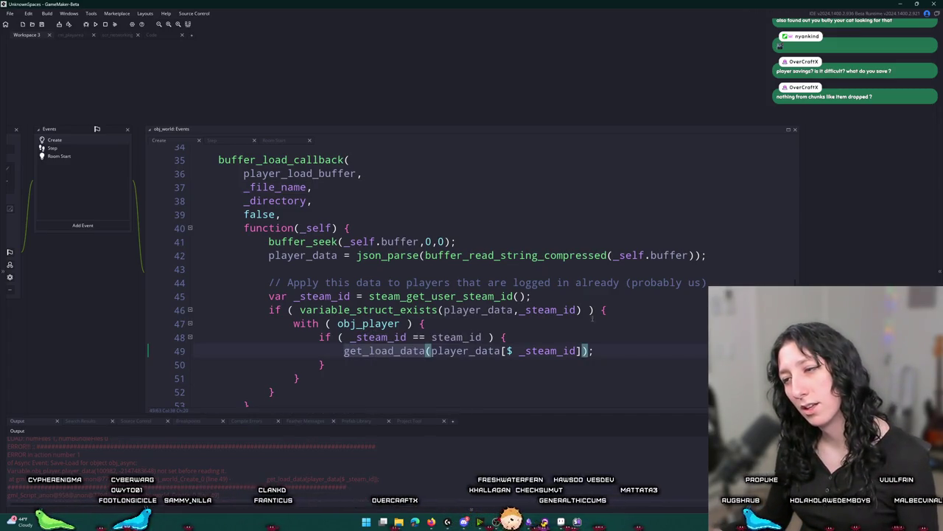
pyautogui.middleClick(372, 323)
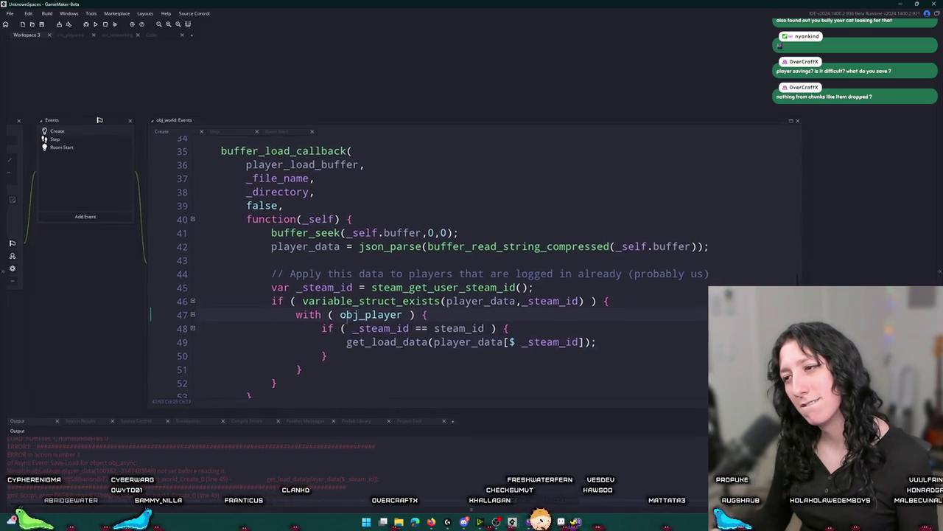
pyautogui.scroll(2, 599, 133)
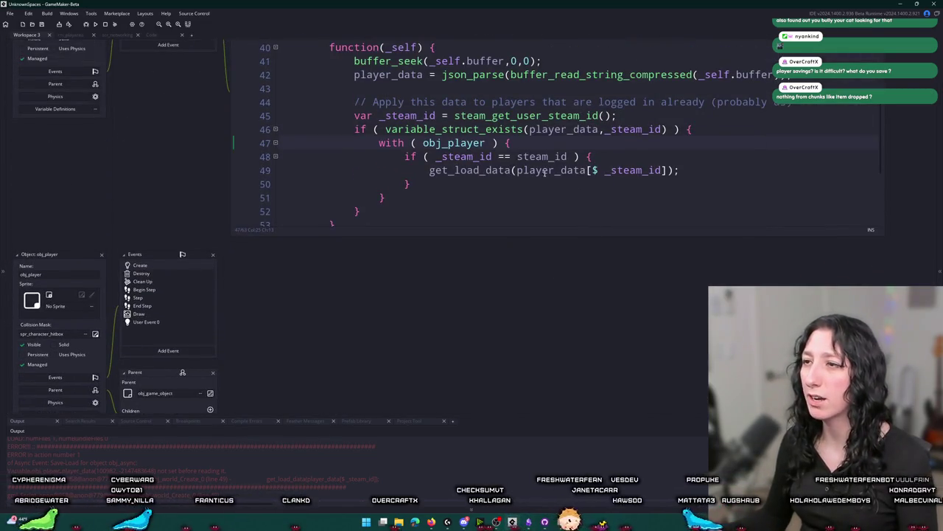
pyautogui.write('other.')
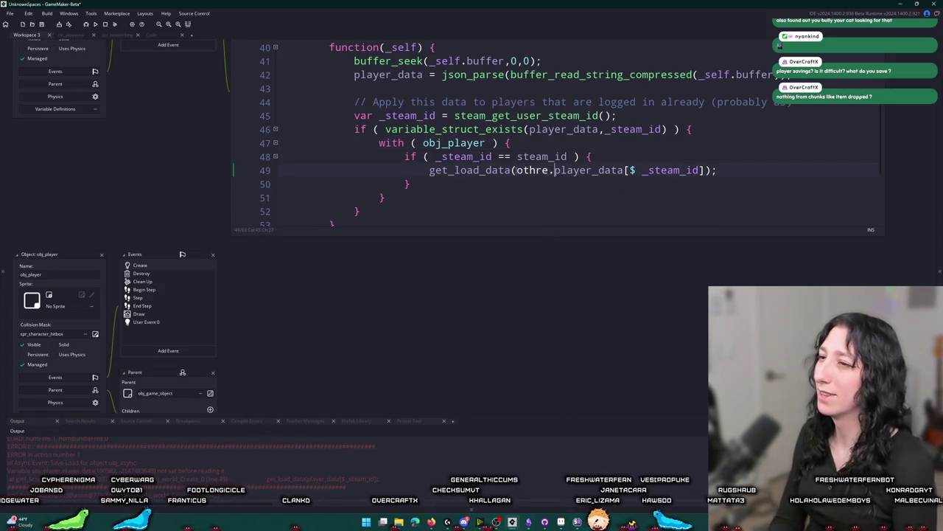
pyautogui.press('F5')
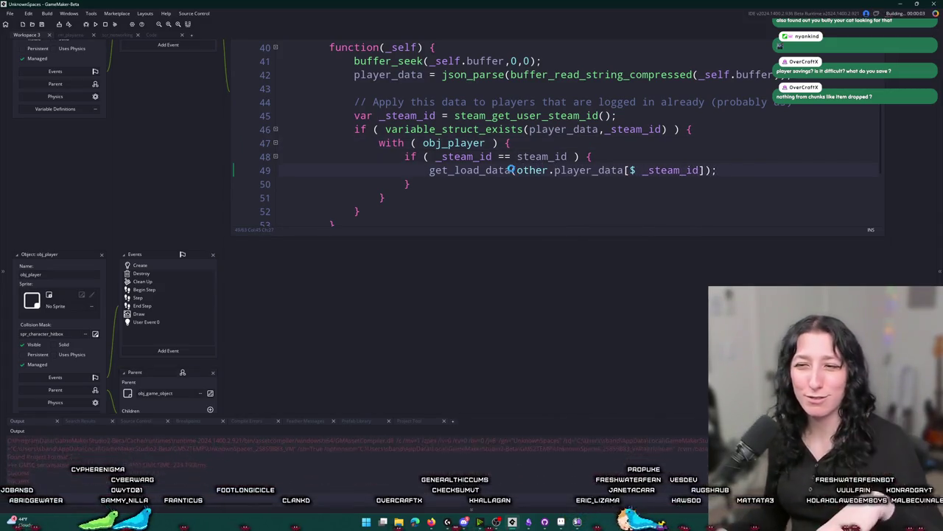
pyautogui.hotkey('alt', 'Tab')
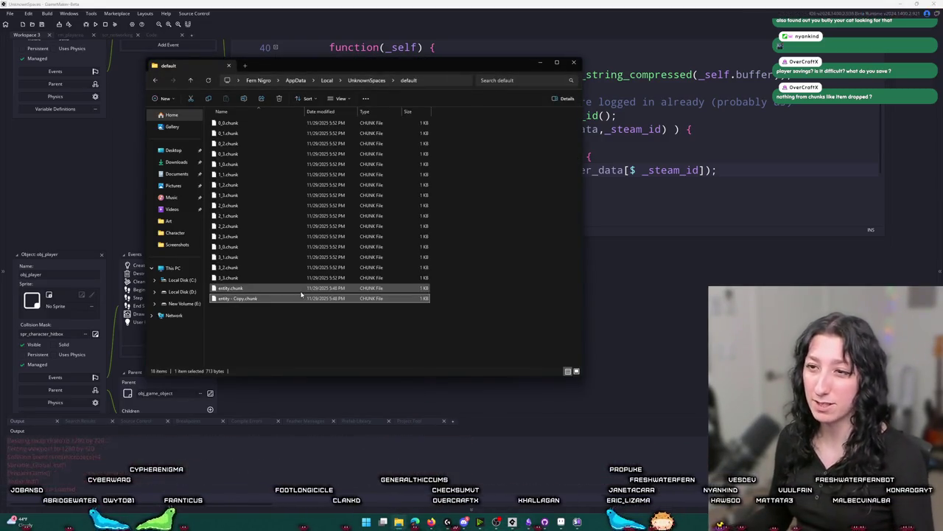
# Host a lobby to test the loaded save, then delete the newly saved entity.chunk.
pyautogui.click(455, 248)
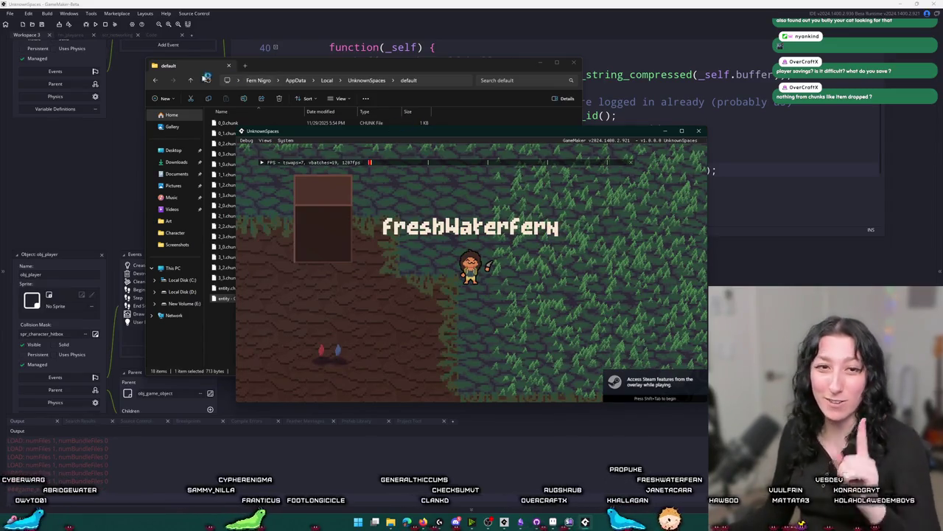
pyautogui.click(243, 288)
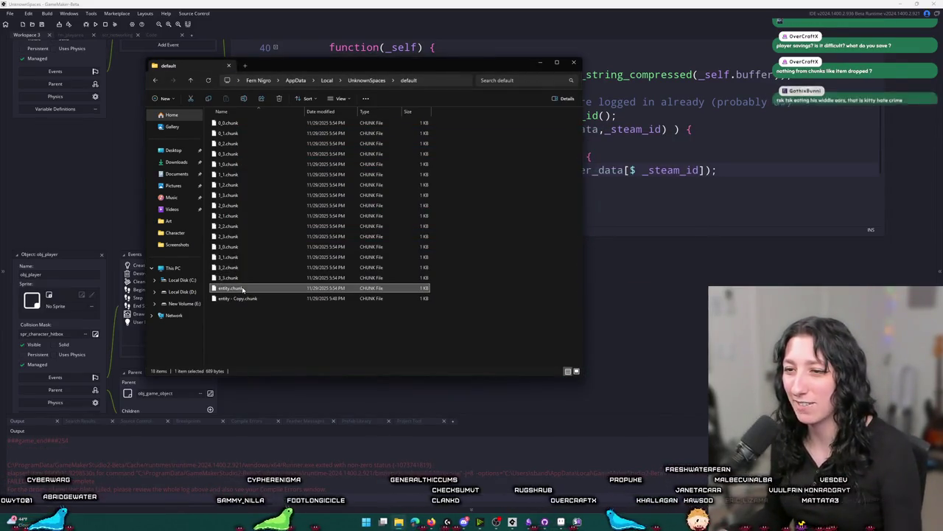
pyautogui.press('Delete')
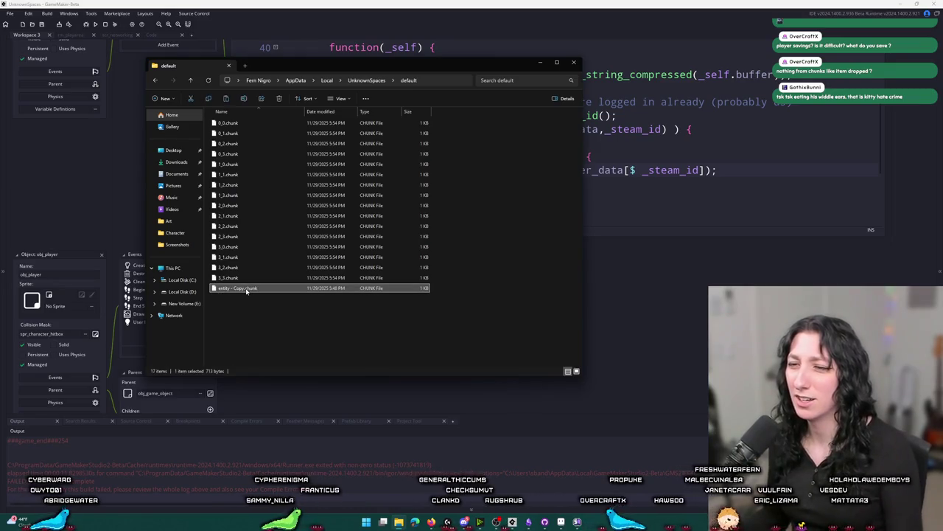
# Duplicate the backup, rename the extra copy to entity.chunk, and return to GameMaker.
pyautogui.hotkey('ctrl', 'c')
pyautogui.hotkey('ctrl', 'v')
pyautogui.press('F2')
pyautogui.press('BackSpace')
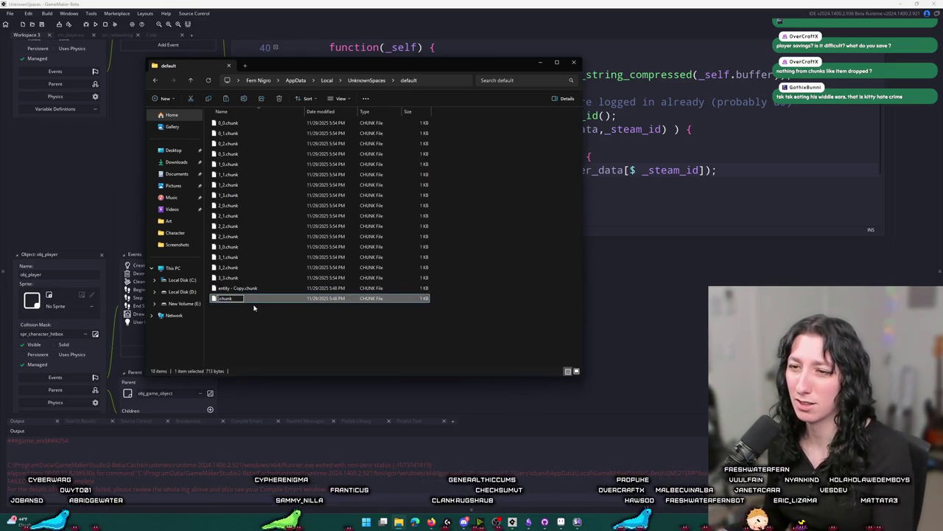
pyautogui.write('entity')
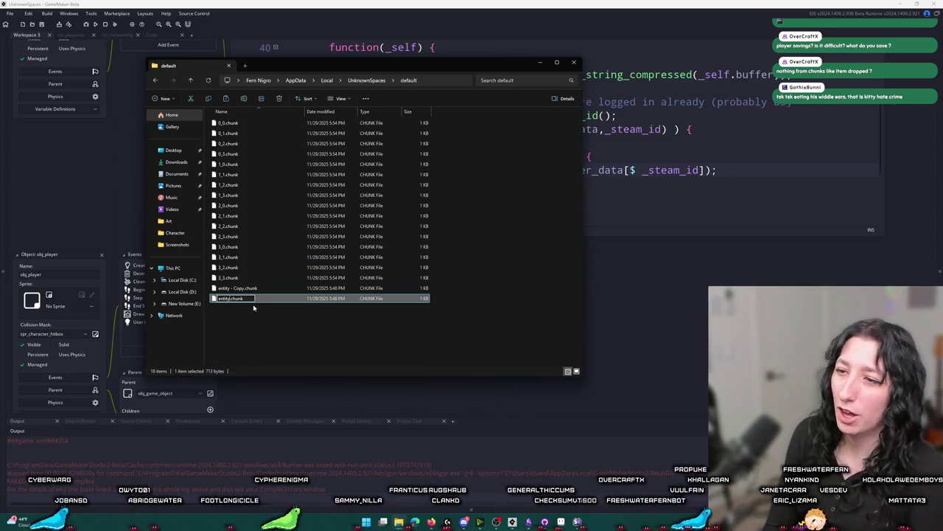
pyautogui.press('Return')
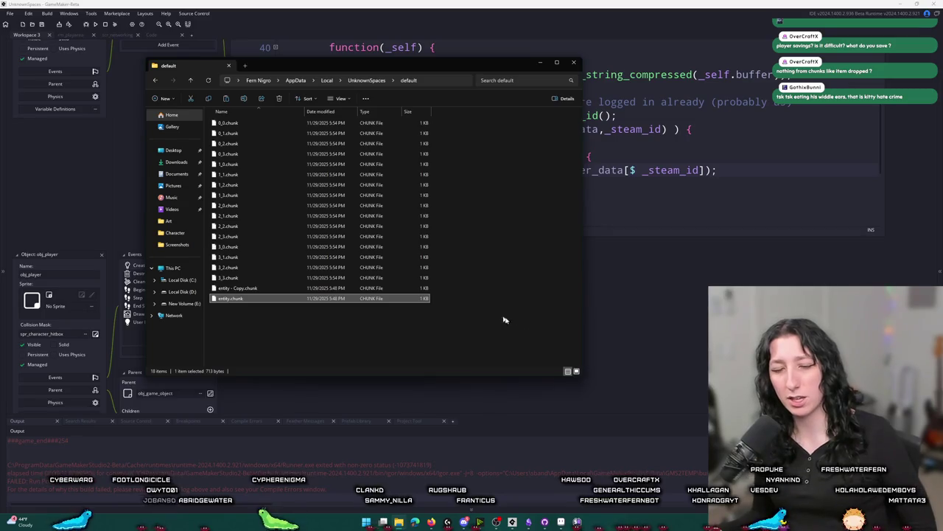
pyautogui.click(652, 3)
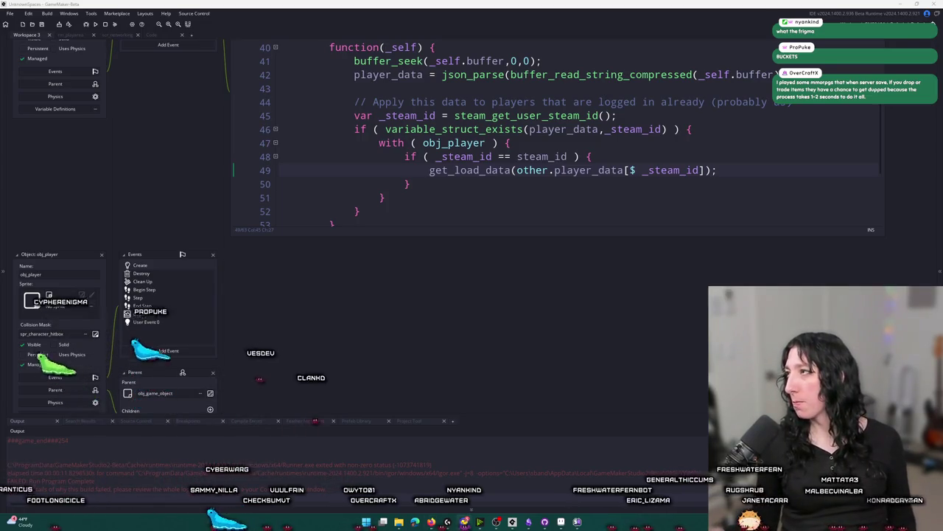
pyautogui.hotkey('alt', 'Tab')
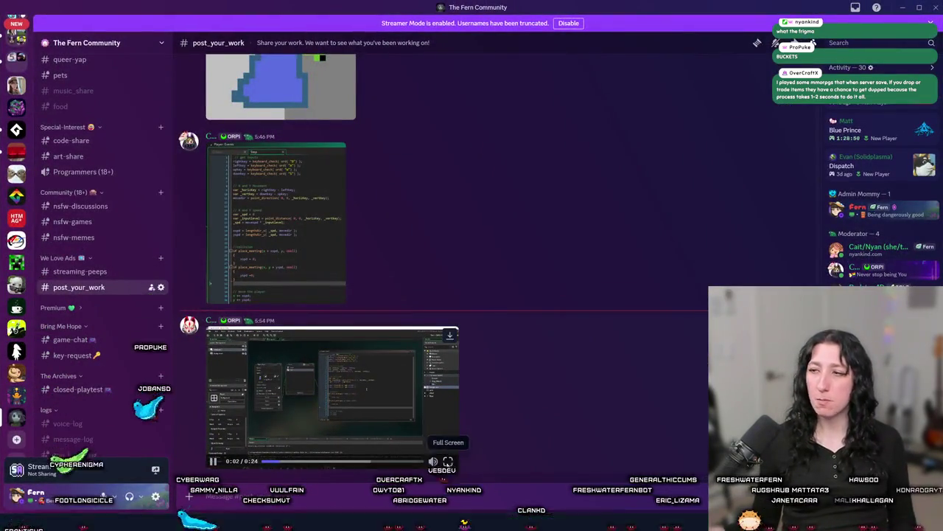
pyautogui.hotkey('alt', 'Tab')
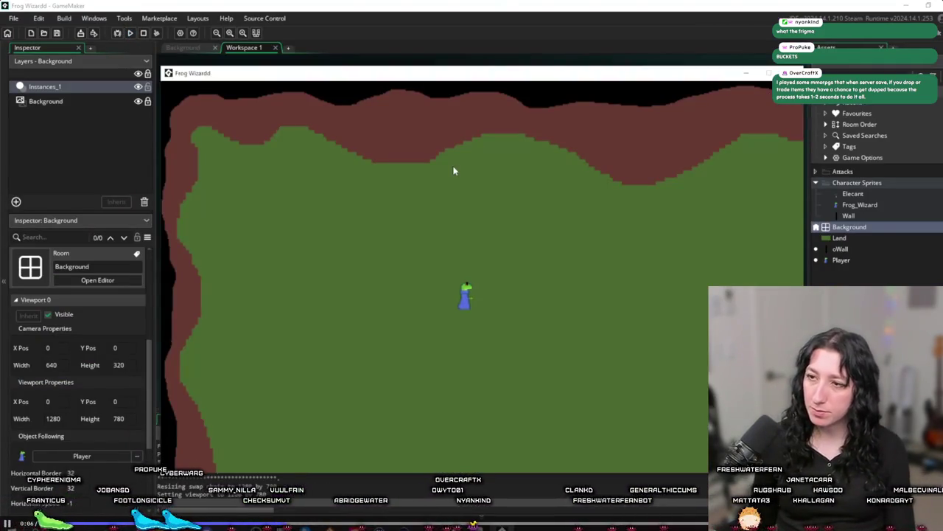
pyautogui.press('Down')
pyautogui.press('Up')
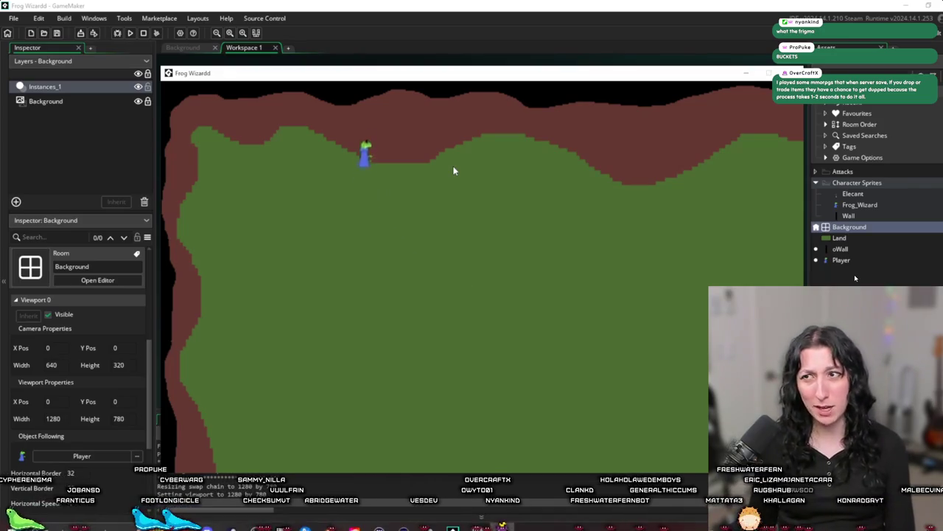
pyautogui.press('Down')
pyautogui.press('Left')
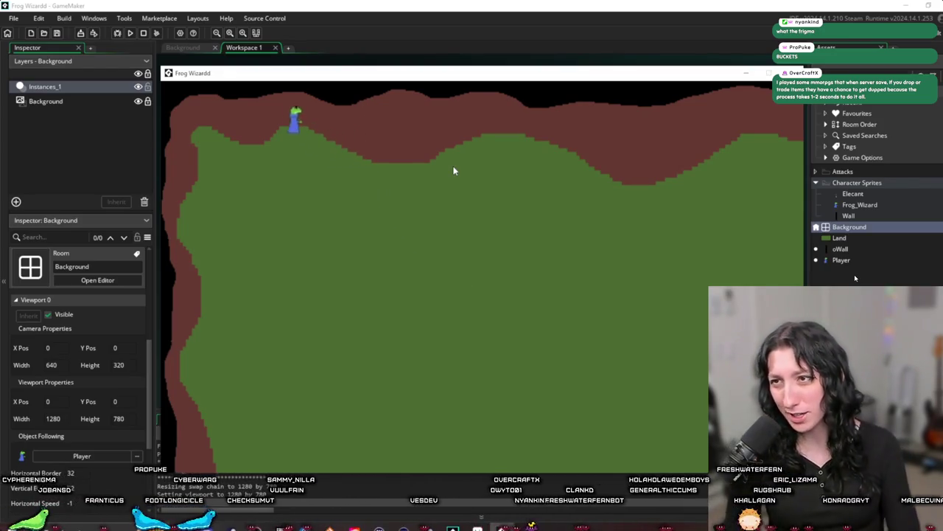
pyautogui.press('Up')
pyautogui.press('Left')
pyautogui.press('Down')
pyautogui.press('Right')
pyautogui.press('Down')
pyautogui.press('Right')
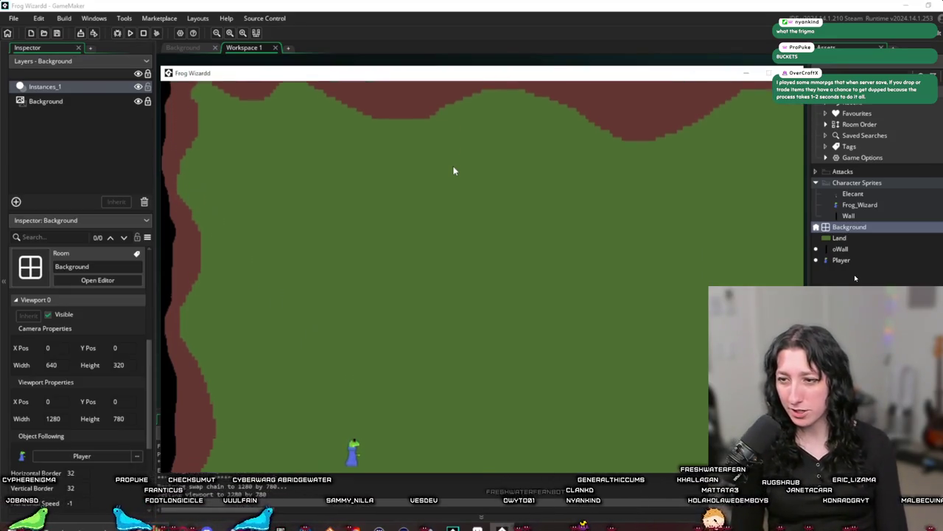
pyautogui.press('Left')
pyautogui.press('Right')
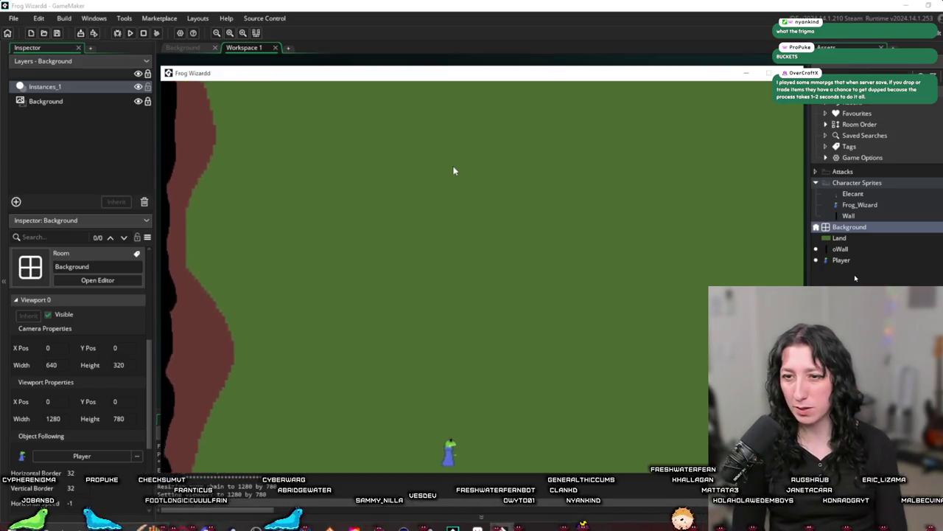
pyautogui.press('Down')
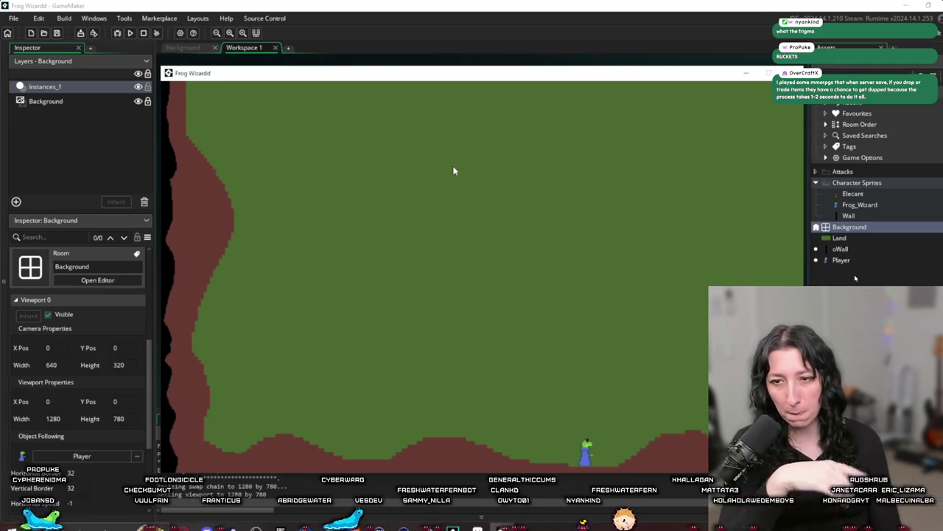
pyautogui.press('Up')
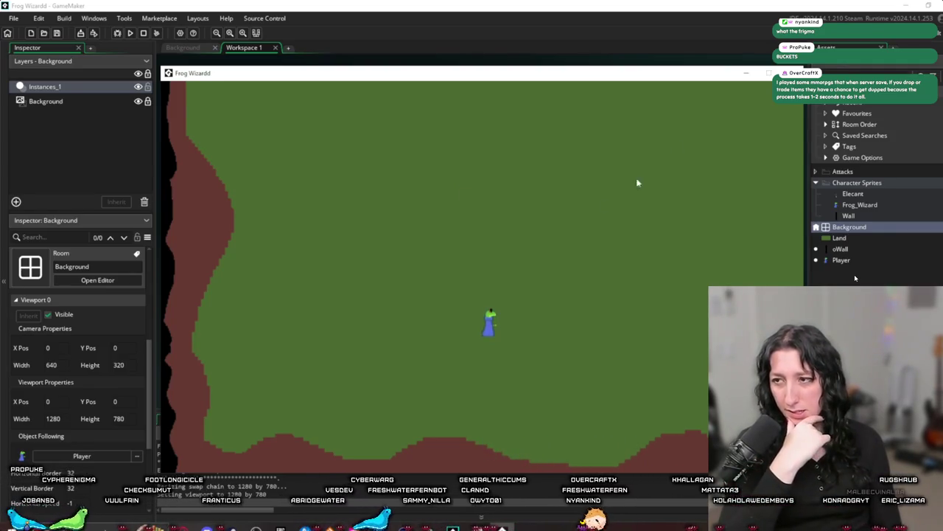
pyautogui.press('Escape')
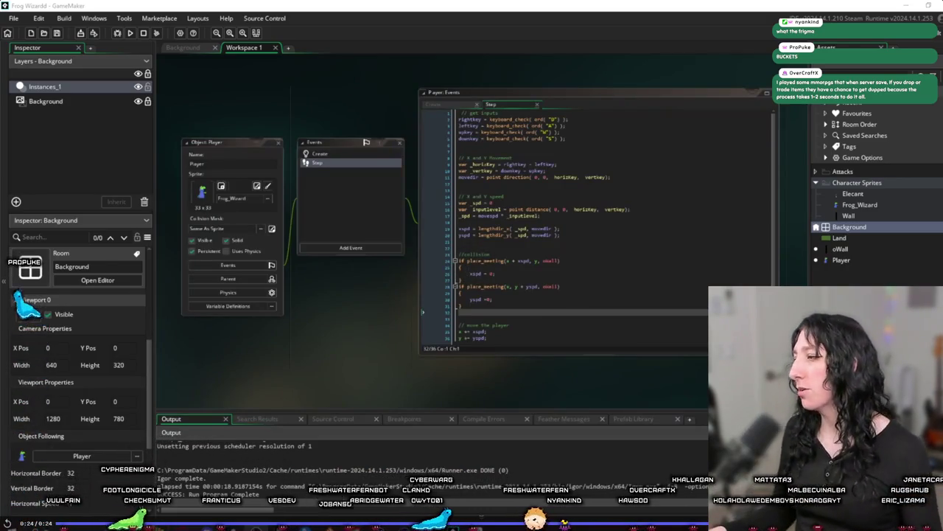
pyautogui.press('Escape')
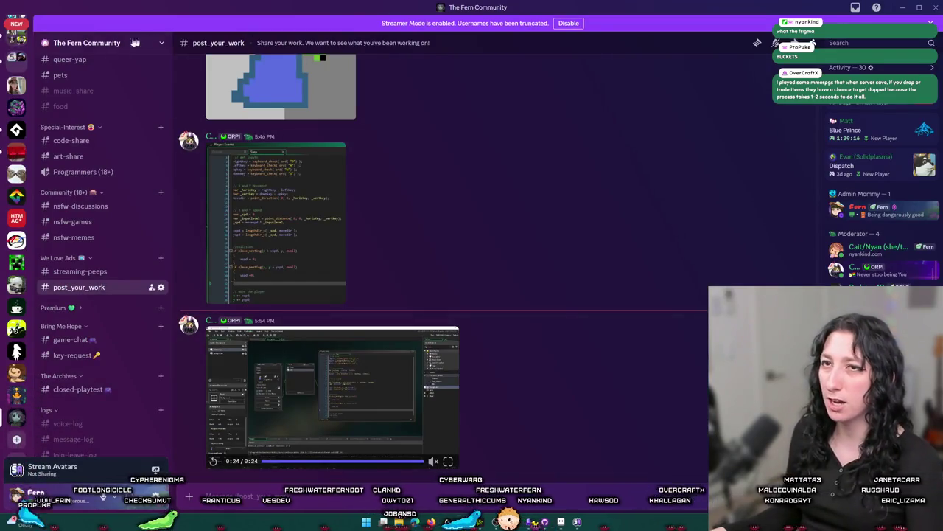
pyautogui.hotkey('alt', 'Tab')
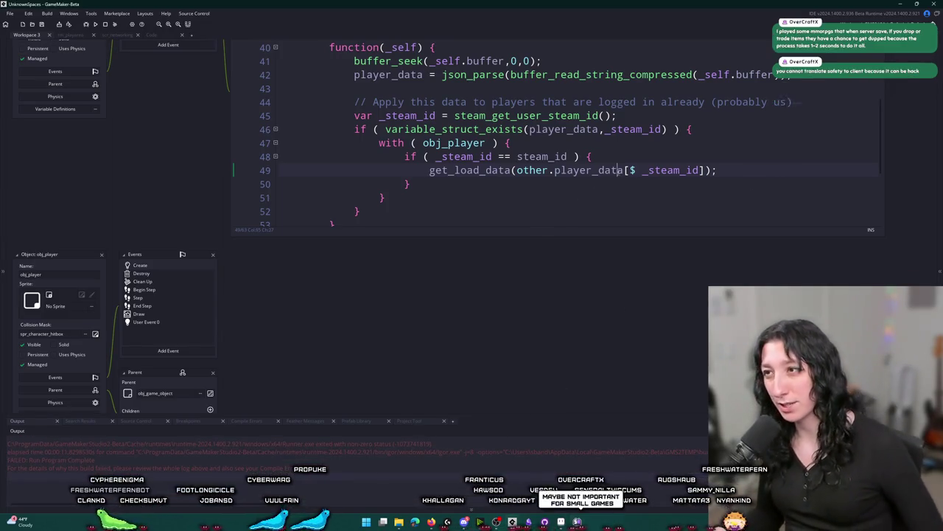
# In obj_player's Create event, move the steam_id = steam_get_user_steam_id() line below global.Player_Instance = id.
pyautogui.scroll(2, 81, 184)
pyautogui.moveTo(81, 184); pyautogui.dragTo(268, 214)
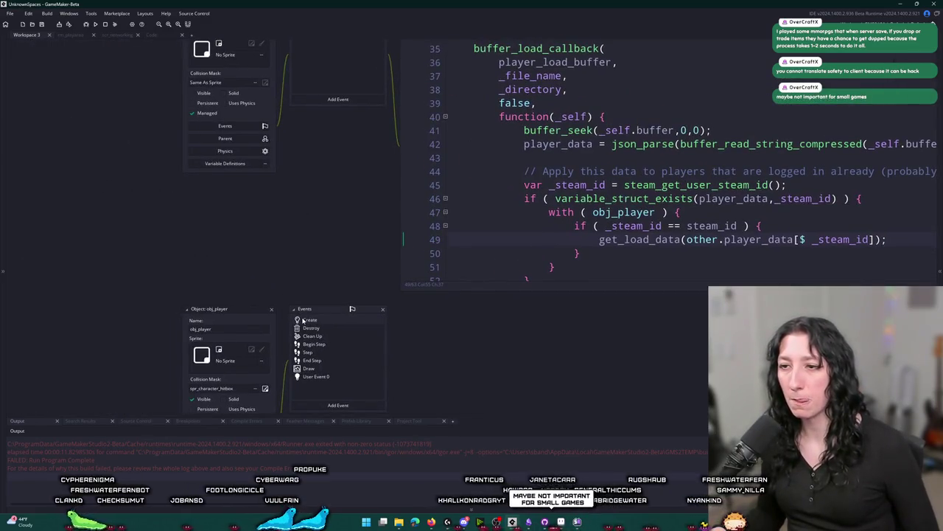
pyautogui.doubleClick(305, 320)
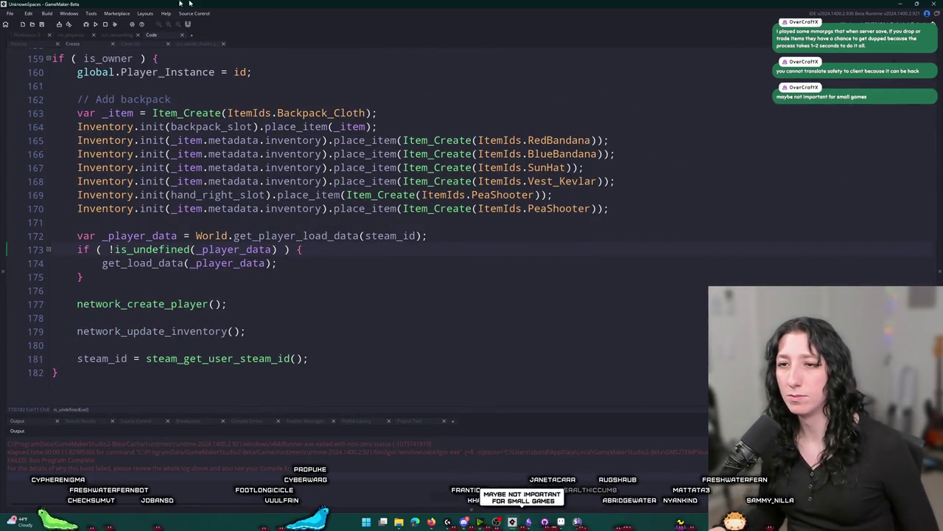
pyautogui.scroll(1, 98, 279)
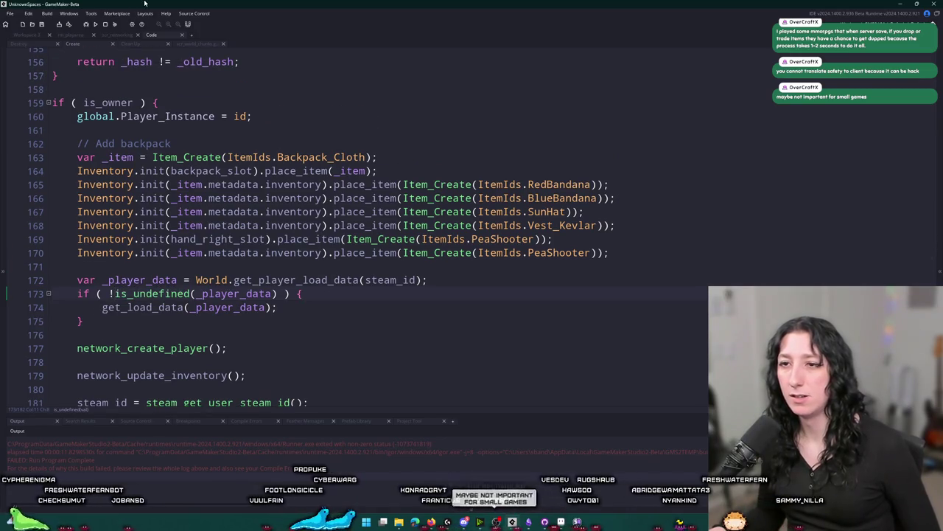
pyautogui.scroll(-1, 96, 375)
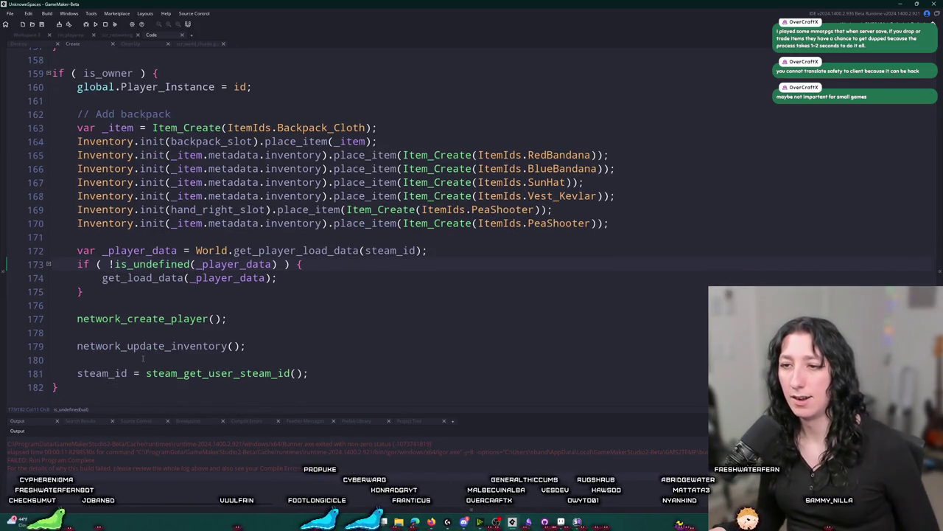
pyautogui.moveTo(339, 378); pyautogui.dragTo(77, 374)
pyautogui.click(366, 381)
pyautogui.hotkey('shift', 'Home')
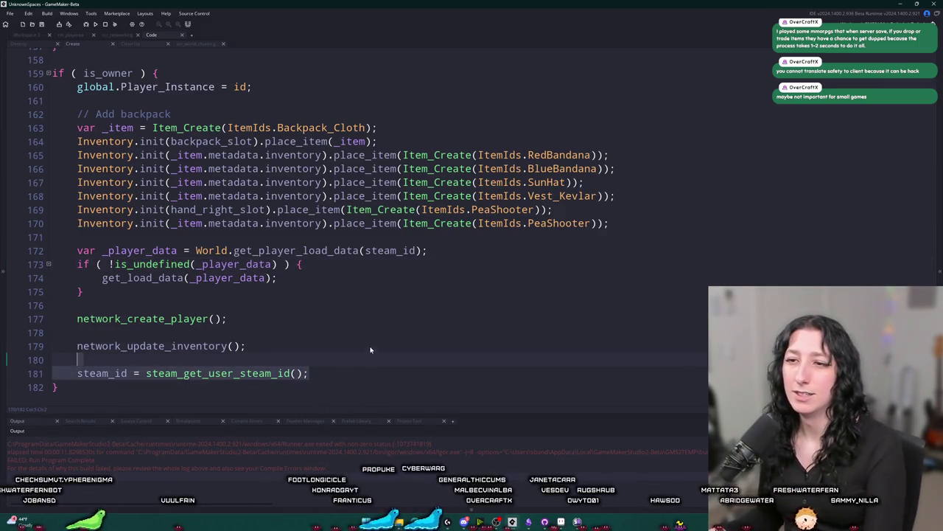
pyautogui.hotkey('ctrl', 'x')
pyautogui.scroll(3, 339, 295)
pyautogui.click(307, 177)
pyautogui.press('Return')
pyautogui.hotkey('ctrl', 'v')
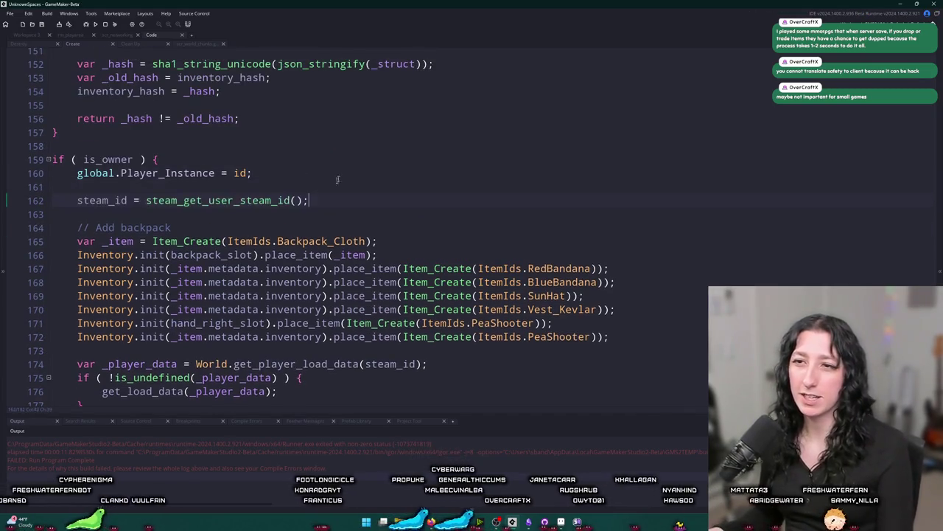
# Rebuild the game with F5 and start a game session to test loading.
pyautogui.scroll(14, 277, 252)
pyautogui.scroll(11, 277, 251)
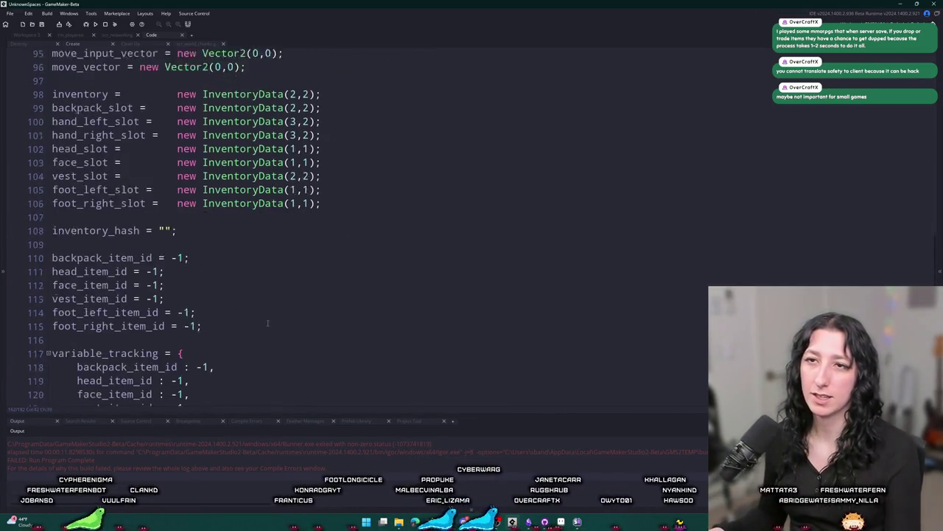
pyautogui.scroll(-20, 369, 184)
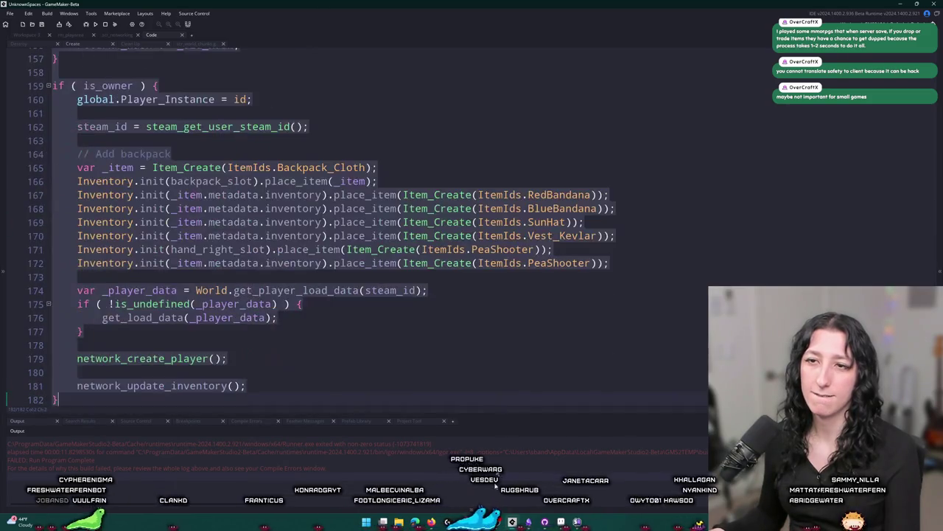
pyautogui.press('F5')
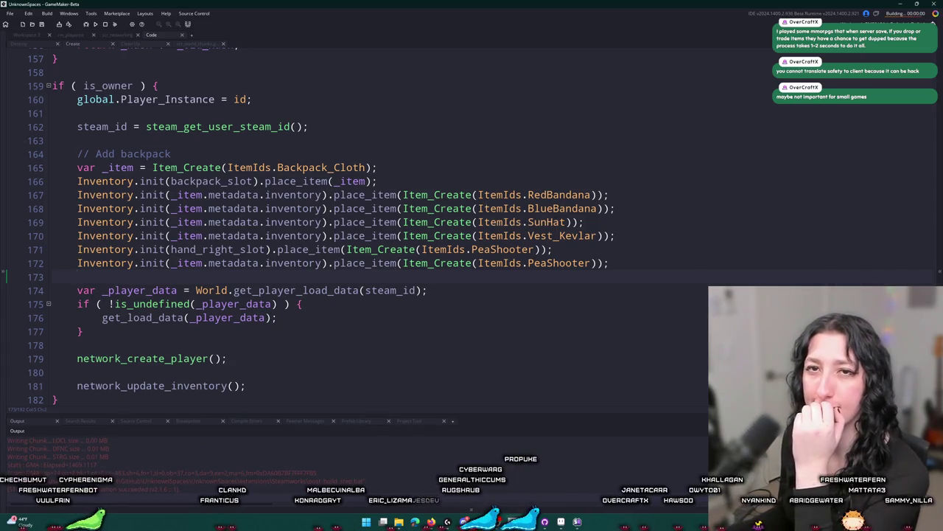
pyautogui.click(456, 244)
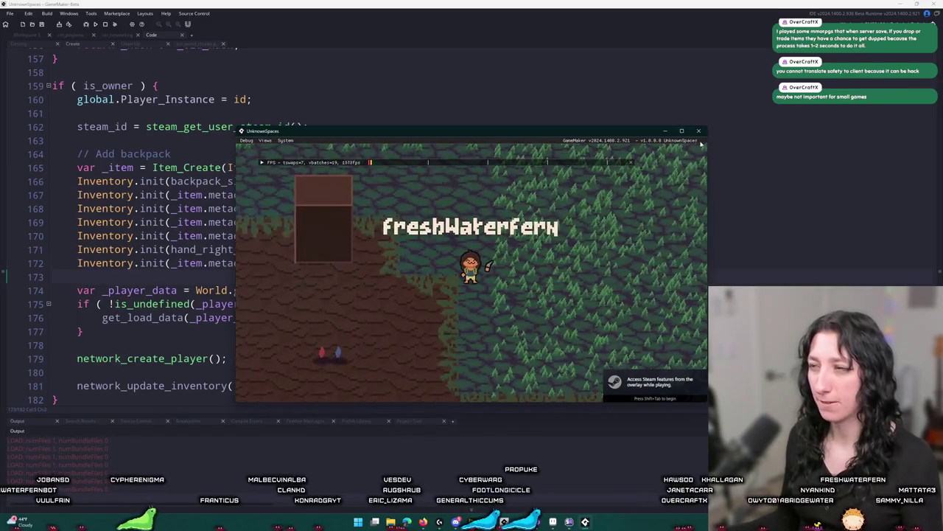
# Inspect entity - Copy.chunk and entity.chunk in the default save folder, then return to GameMaker.
pyautogui.hotkey('alt', 'Tab')
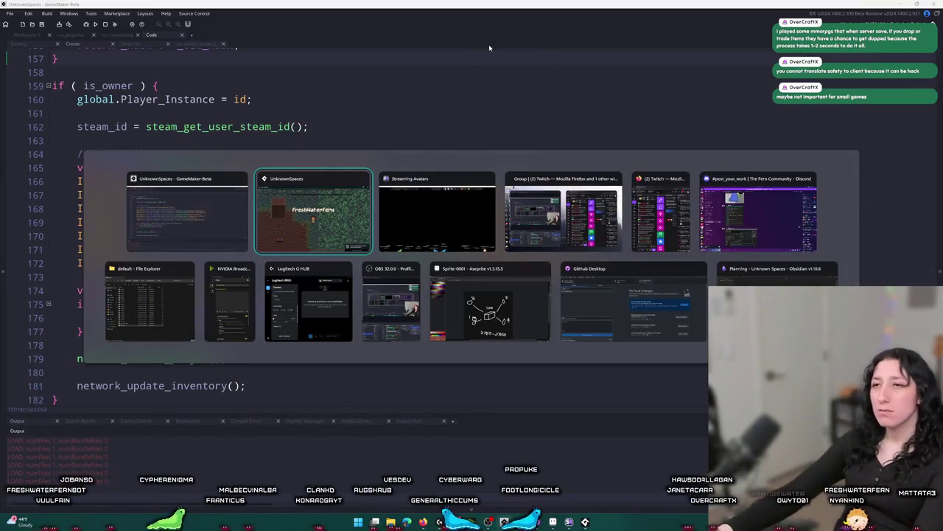
pyautogui.press('Tab')
pyautogui.press('Tab')
pyautogui.press('Tab')
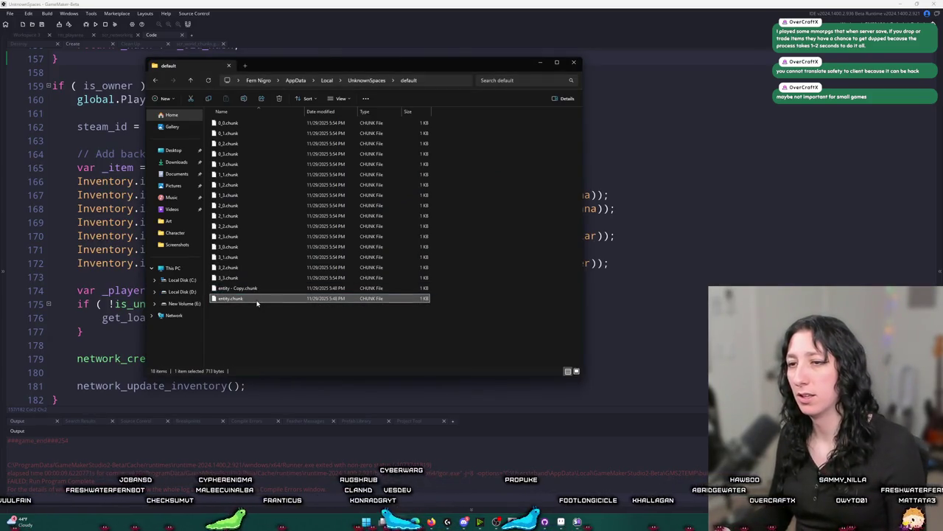
pyautogui.click(268, 291)
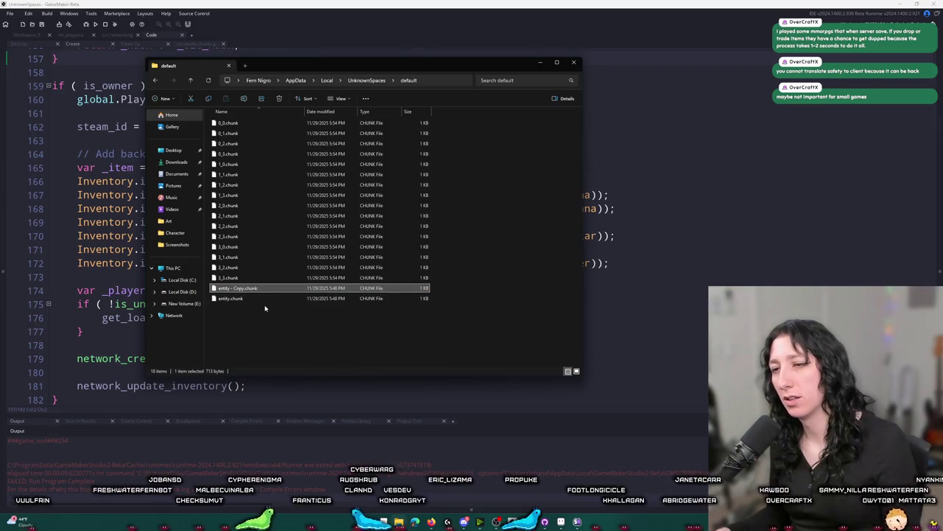
pyautogui.click(328, 298)
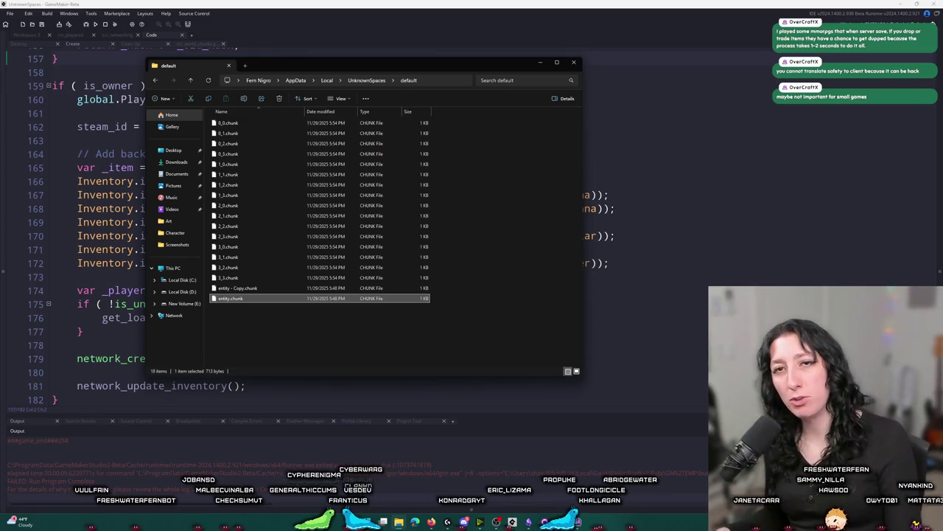
pyautogui.click(628, 197)
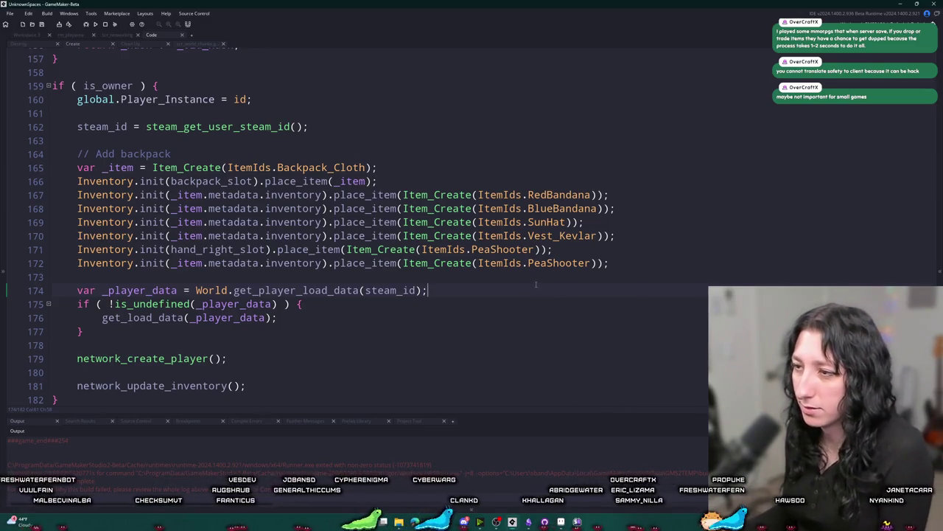
# Scroll obj_player's Create code down to the is_owner block that loads _player_data.
pyautogui.rightClick(531, 289)
pyautogui.click(467, 292)
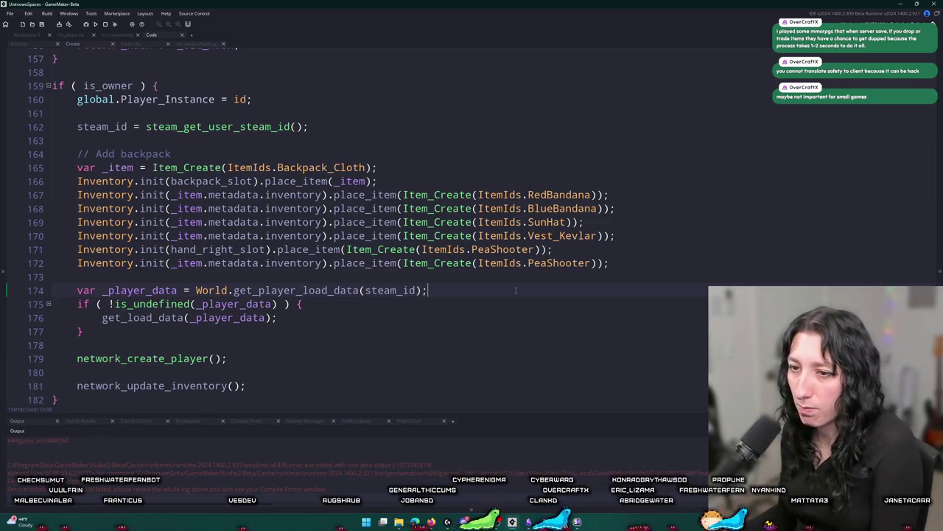
pyautogui.scroll(-1, 309, 315)
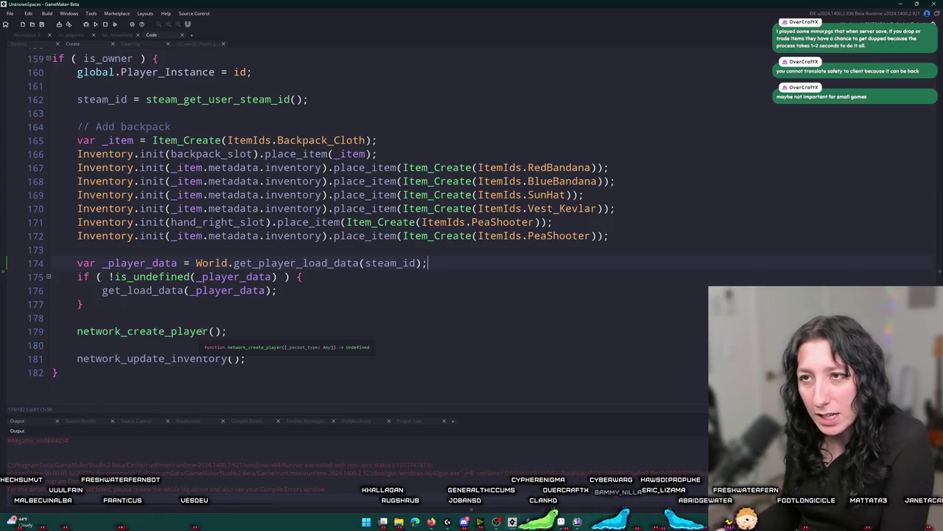
pyautogui.middleClick(208, 331)
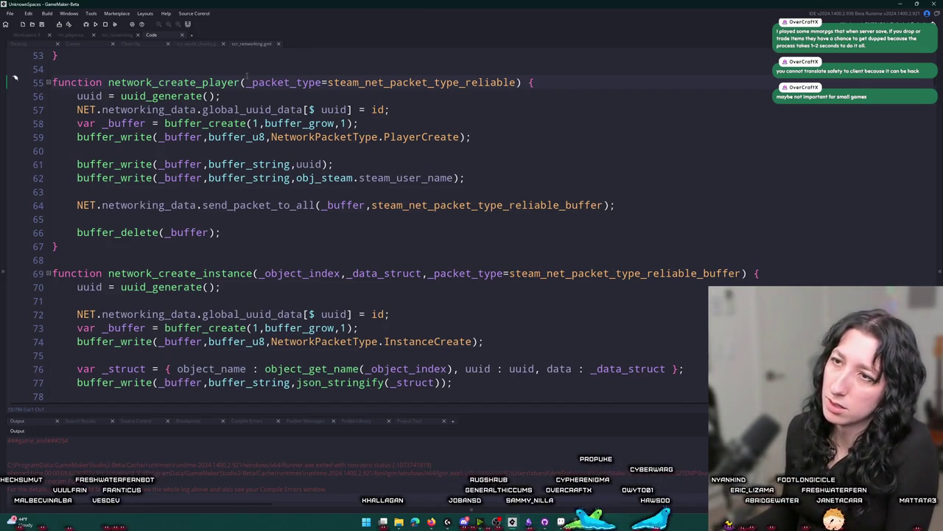
pyautogui.scroll(-1, 291, 243)
pyautogui.scroll(-2, 292, 244)
pyautogui.scroll(-6, 292, 243)
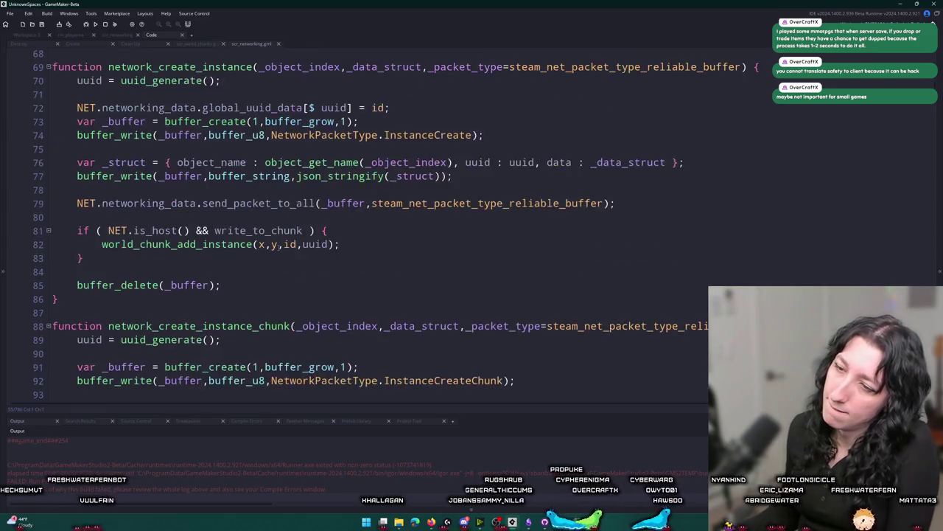
pyautogui.scroll(-7, 157, 206)
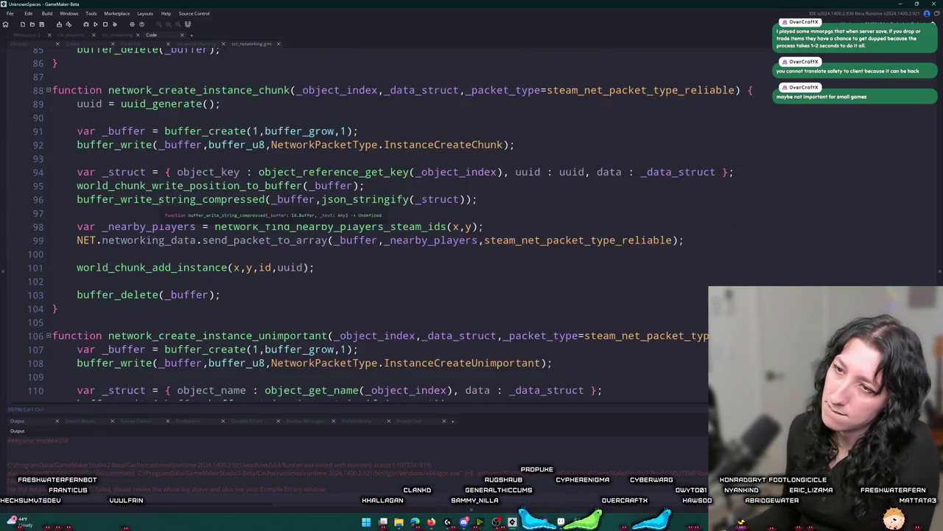
pyautogui.scroll(-13, 333, 213)
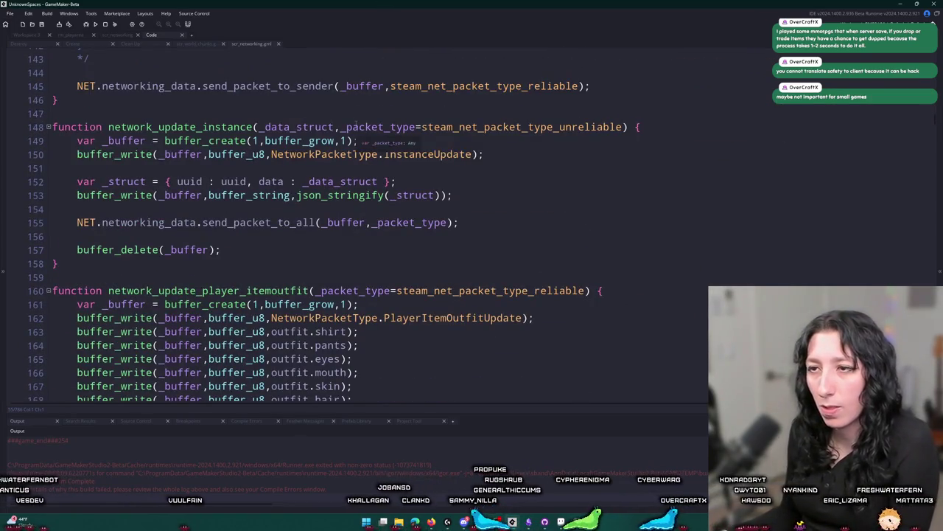
pyautogui.scroll(-5, 356, 120)
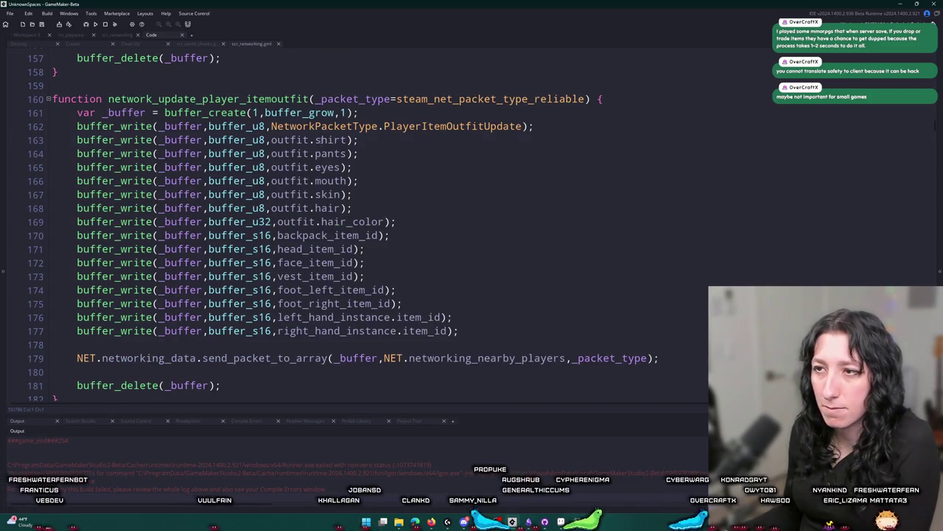
pyautogui.click(313, 140)
pyautogui.click(85, 46)
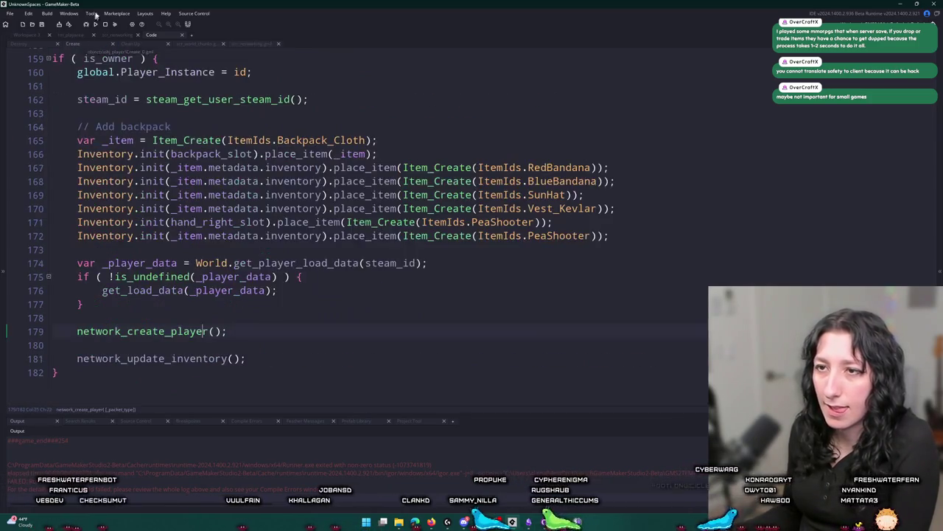
# Select backpack_item_id on line 110 and search the whole project for it.
pyautogui.scroll(2, 196, 337)
pyautogui.scroll(10, 195, 338)
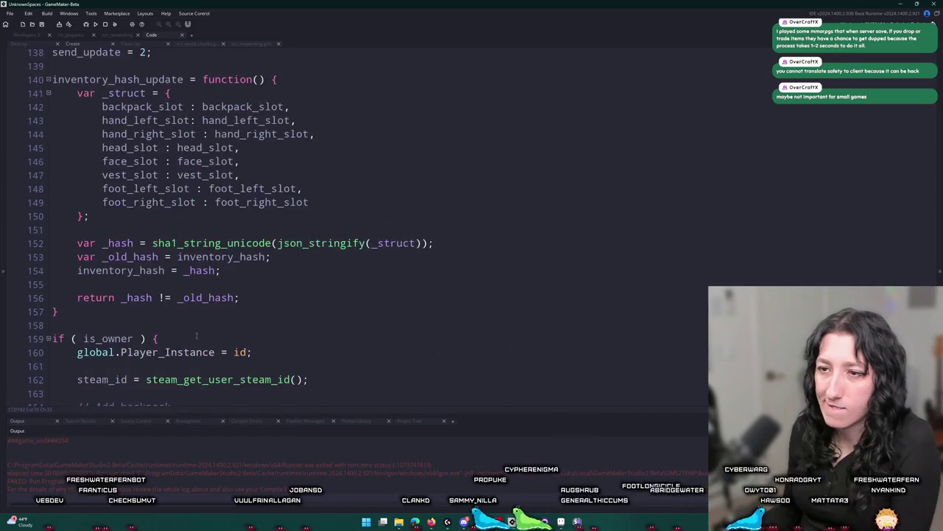
pyautogui.scroll(5, 214, 312)
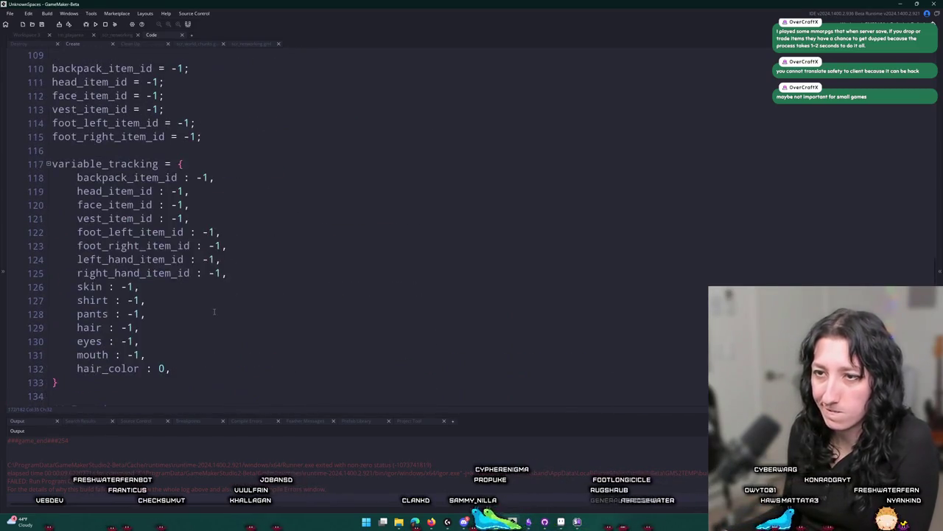
pyautogui.scroll(2, 220, 128)
pyautogui.click(147, 142)
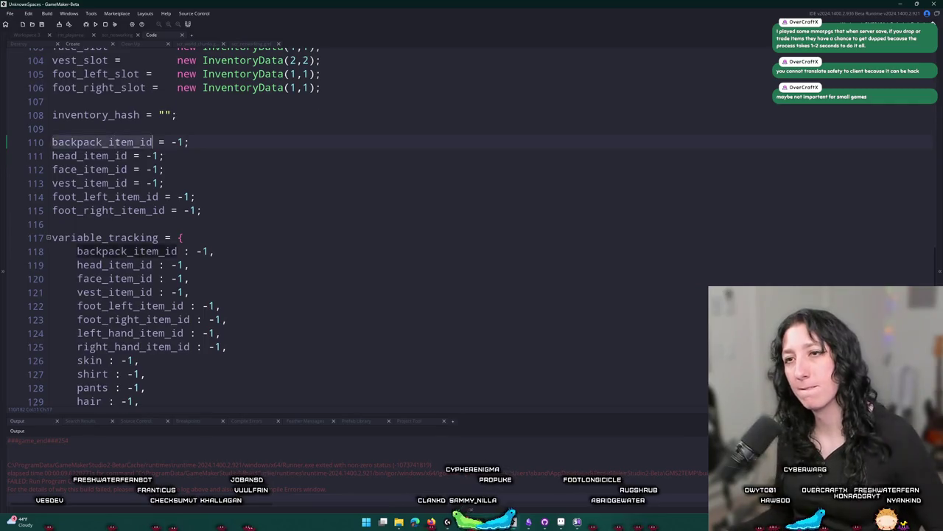
pyautogui.scroll(2, 182, 159)
pyautogui.scroll(1, 182, 159)
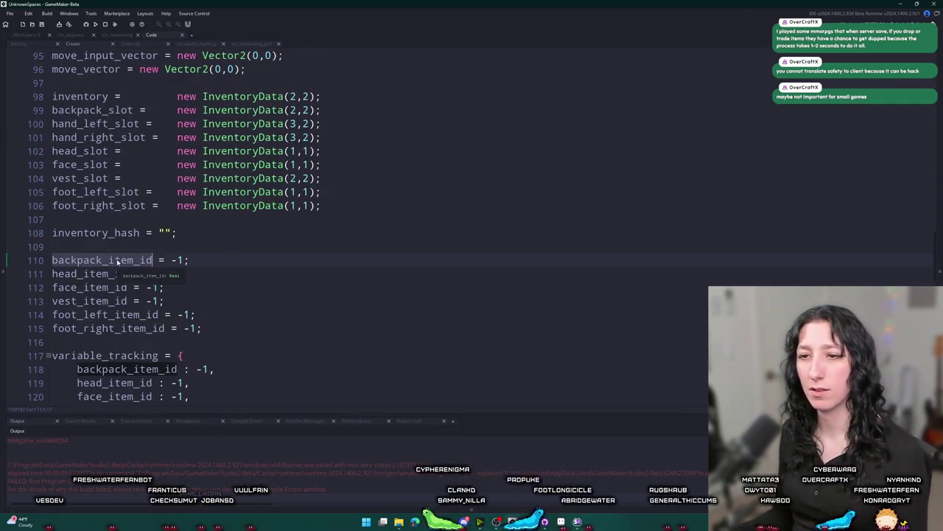
pyautogui.scroll(-20, 116, 209)
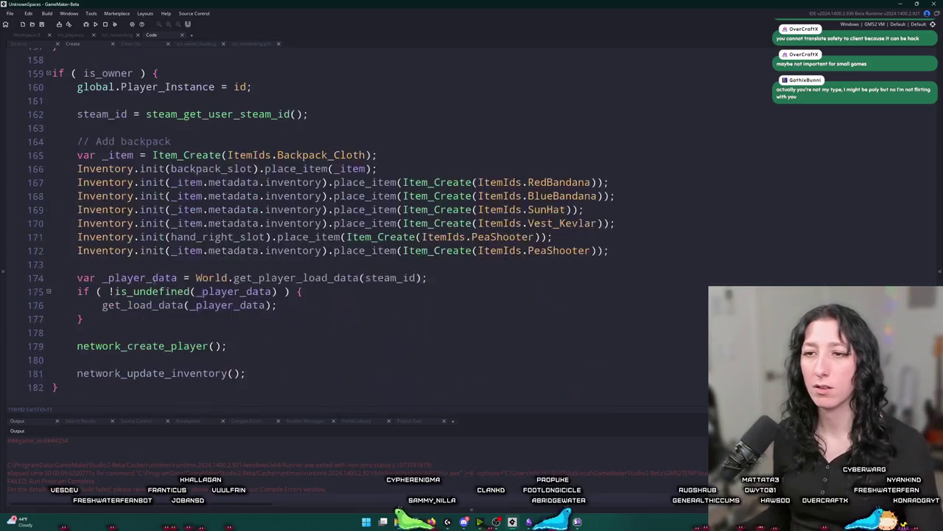
pyautogui.hotkey('ctrl', 'shift', 'f')
pyautogui.press('Return')
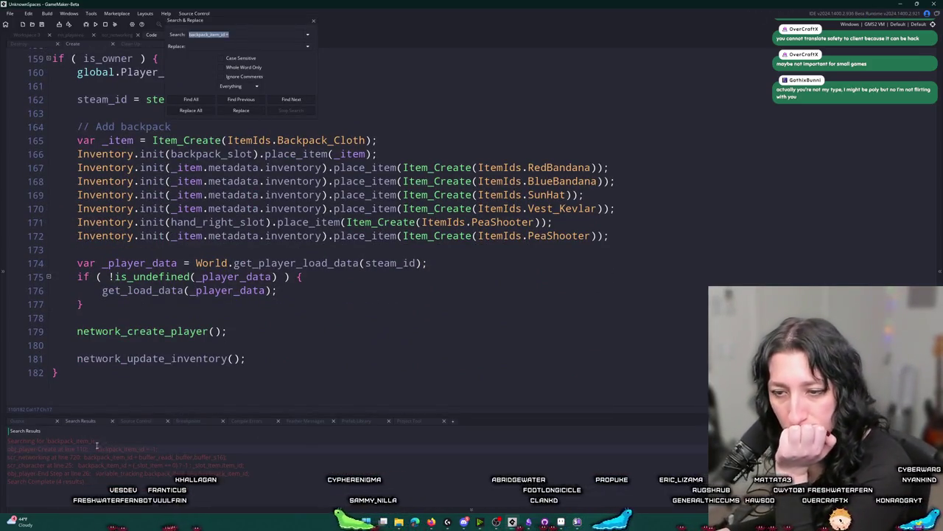
# Check the scr_character hit, then open where scr_networking reads backpack_item_id.
pyautogui.doubleClick(109, 465)
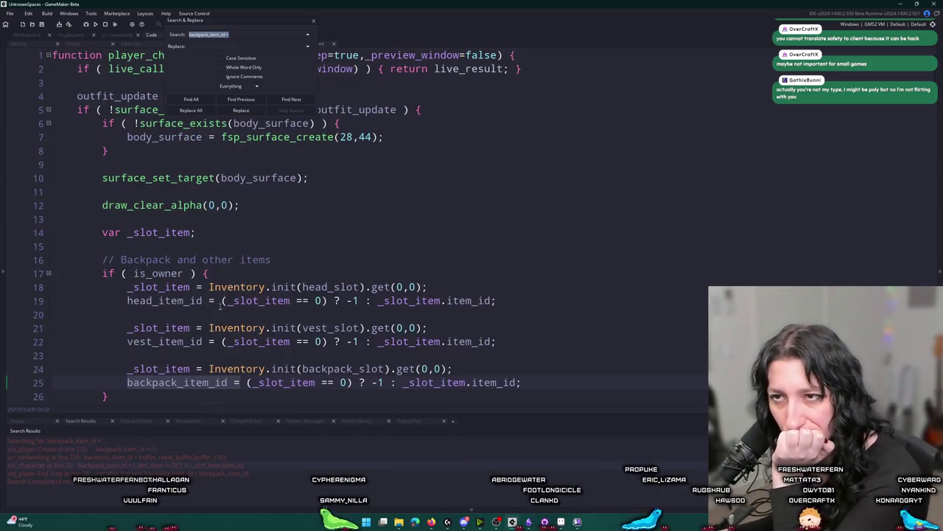
pyautogui.click(243, 233)
pyautogui.click(313, 22)
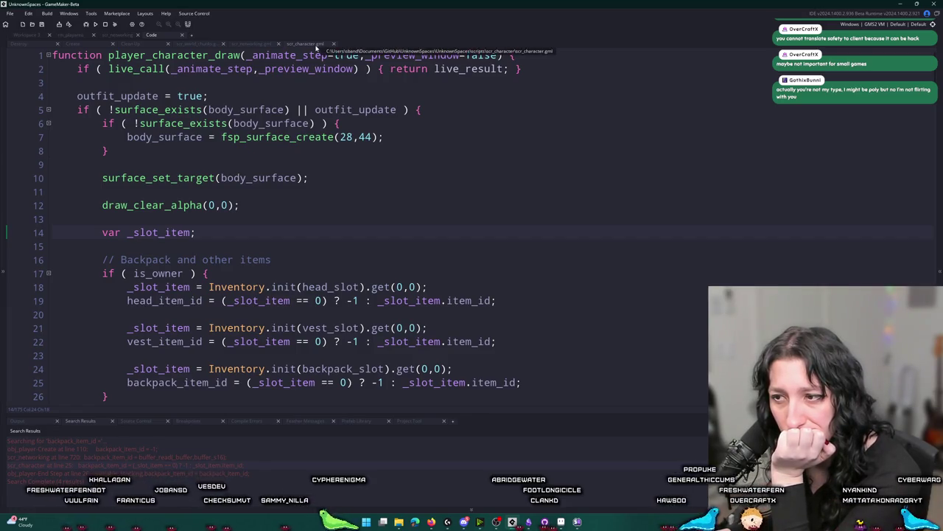
pyautogui.middleClick(316, 48)
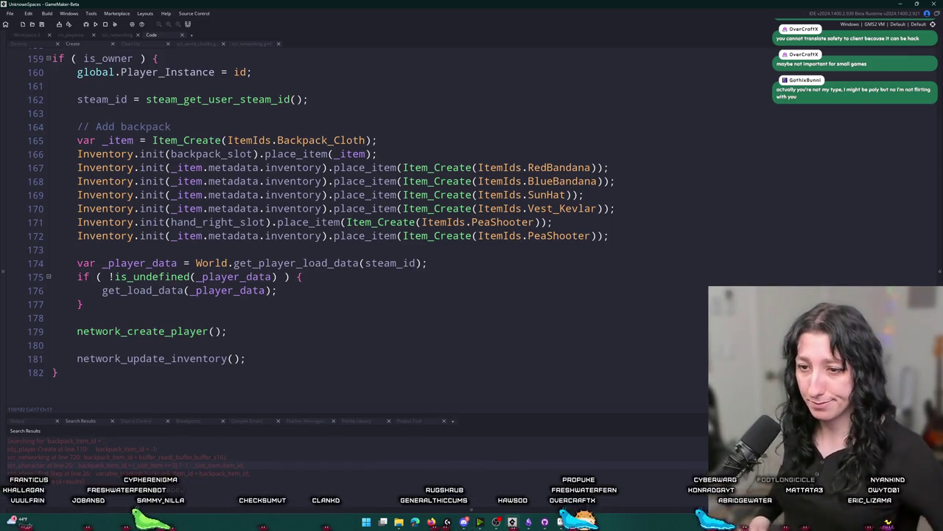
pyautogui.doubleClick(166, 458)
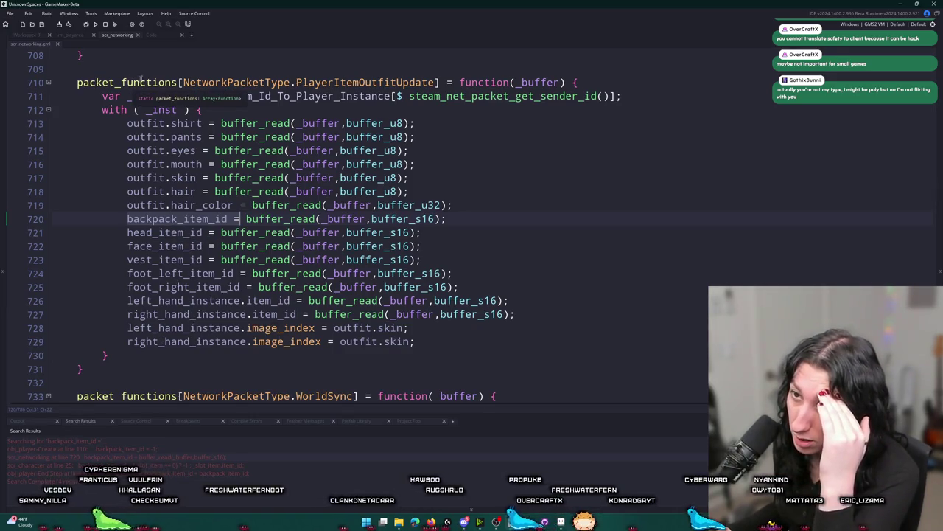
# Find where PlayerItemOutfitUpdate packets are sent and add a blank line before the send call.
pyautogui.click(439, 82)
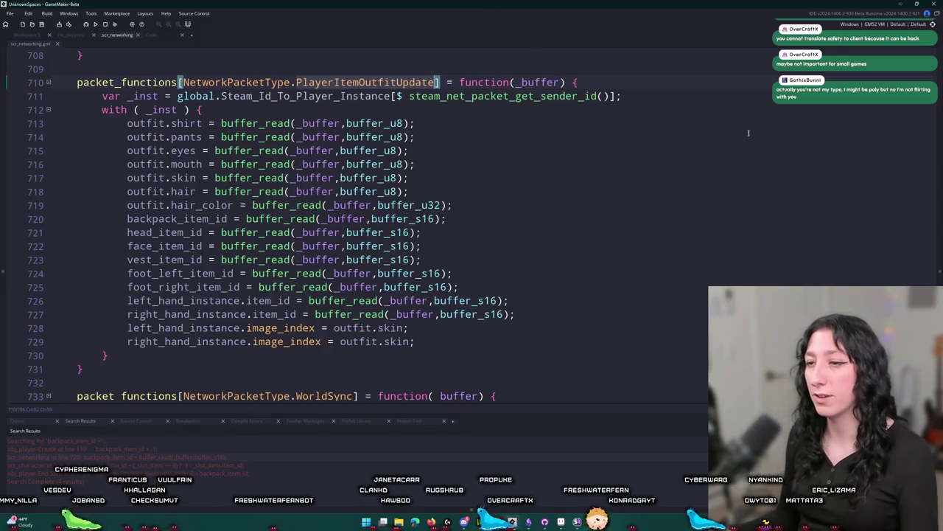
pyautogui.hotkey('ctrl', 'f')
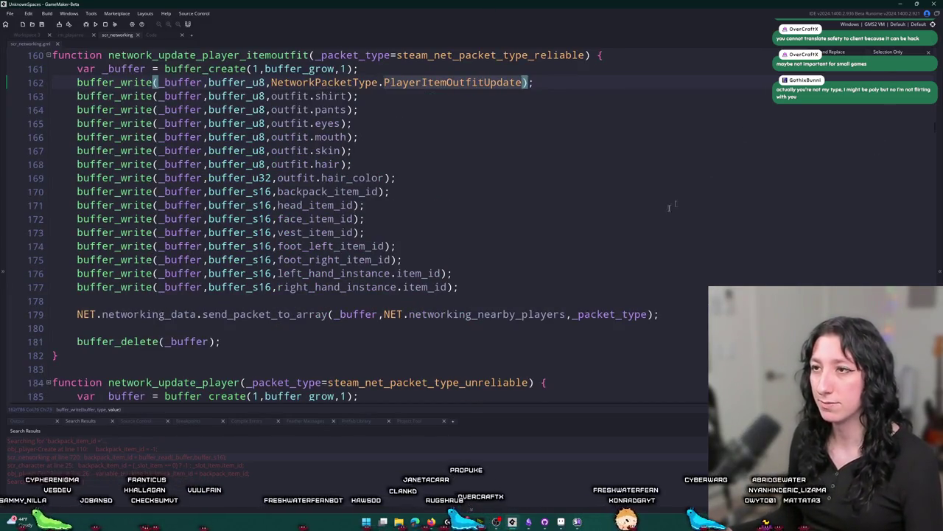
pyautogui.scroll(1, 669, 207)
pyautogui.click(507, 316)
pyautogui.press('Return')
pyautogui.press('Return')
# Add show_message([head_item_id, debug_get_callstack()]) at line 179 and run the game.
pyautogui.write('show')
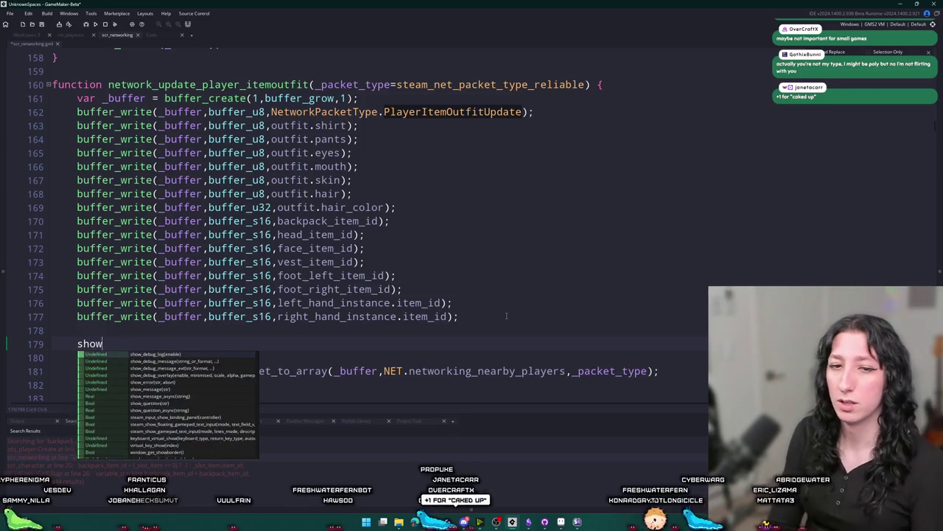
pyautogui.write('_messagei(debug_ge')
pyautogui.press('Return')
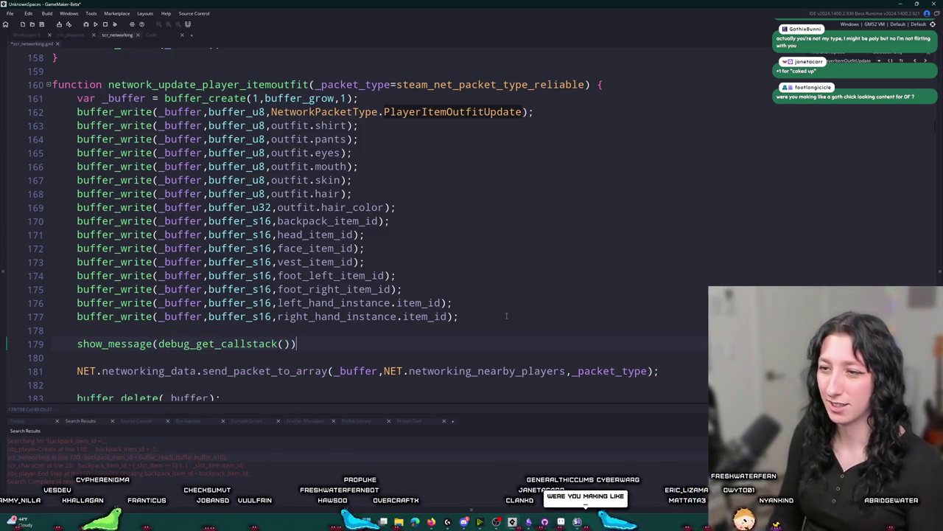
pyautogui.write(')')
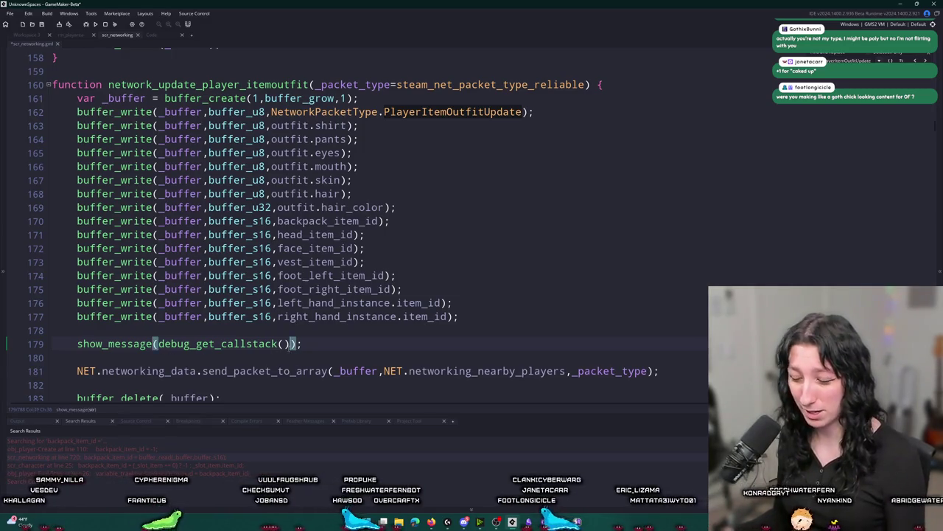
pyautogui.write(']')
pyautogui.click(158, 344)
pyautogui.write('[outfit.shirt,')
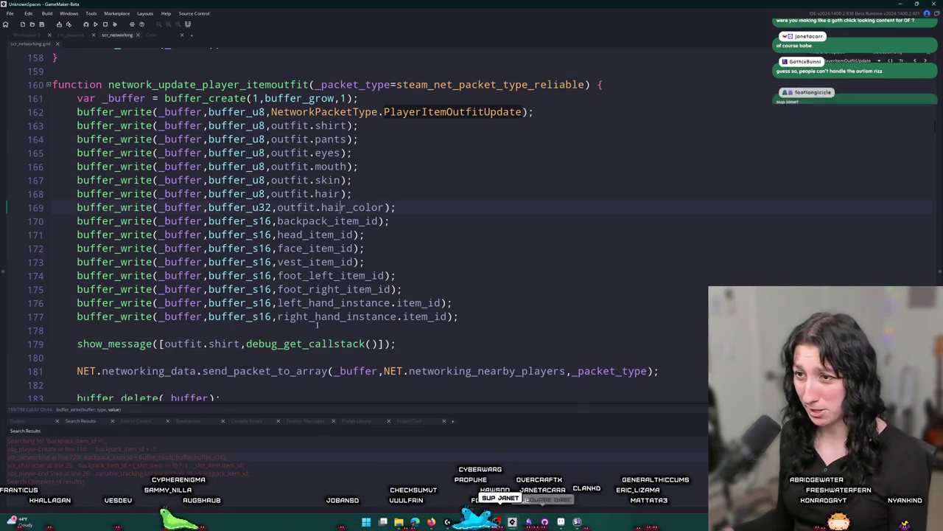
pyautogui.click(237, 343)
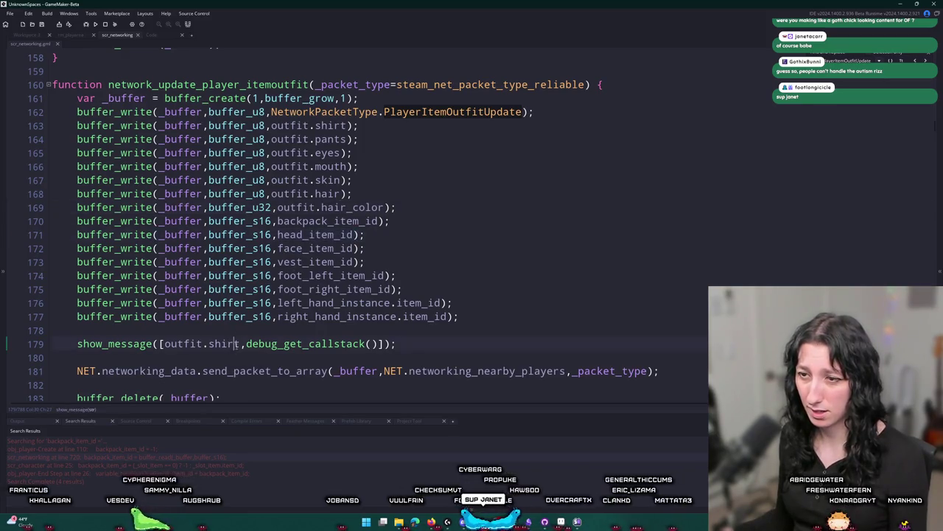
pyautogui.doubleClick(311, 235)
pyautogui.hotkey('ctrl', 'c')
pyautogui.click(237, 343)
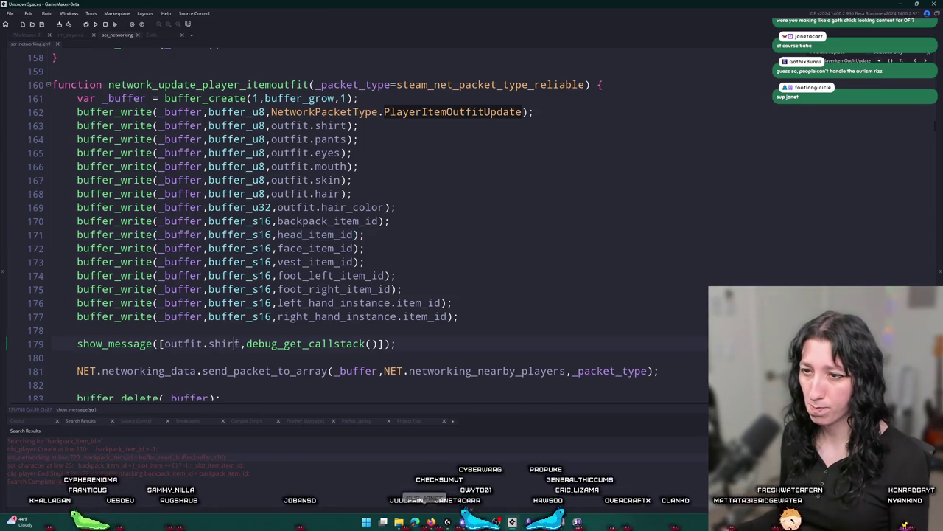
pyautogui.keyDown('shift'); pyautogui.click(164, 343); pyautogui.keyUp('shift')
pyautogui.hotkey('ctrl', 'v')
pyautogui.press('F5')
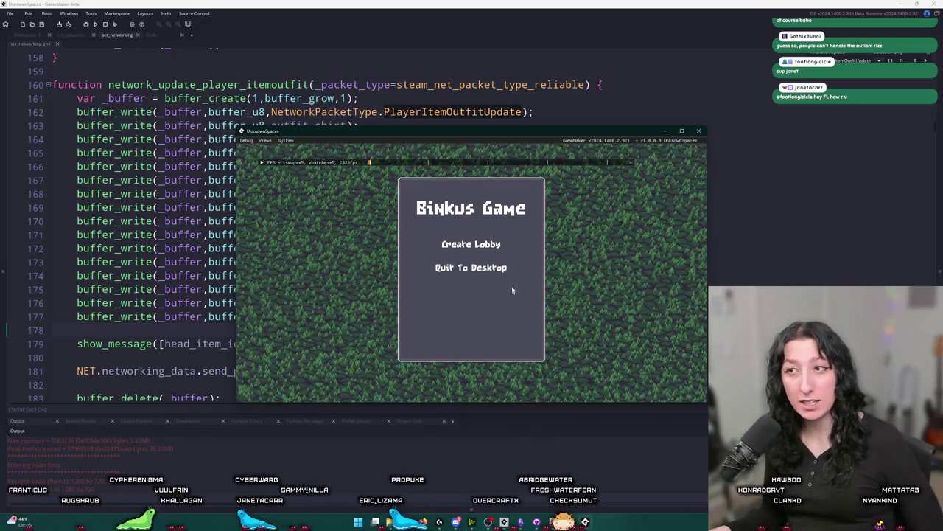
# Create a lobby, move the head_item_id -1 debug popup aside, and stop the game.
pyautogui.click(471, 244)
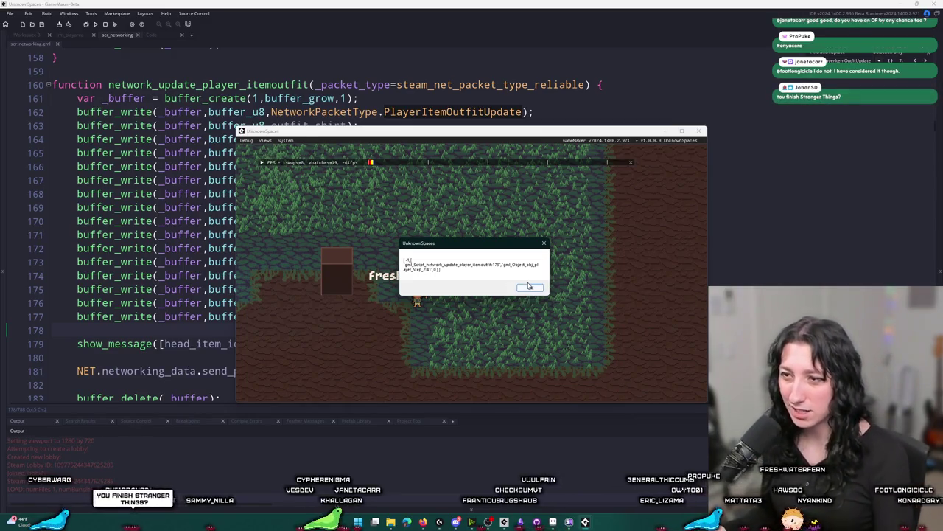
pyautogui.moveTo(494, 242); pyautogui.dragTo(627, 217)
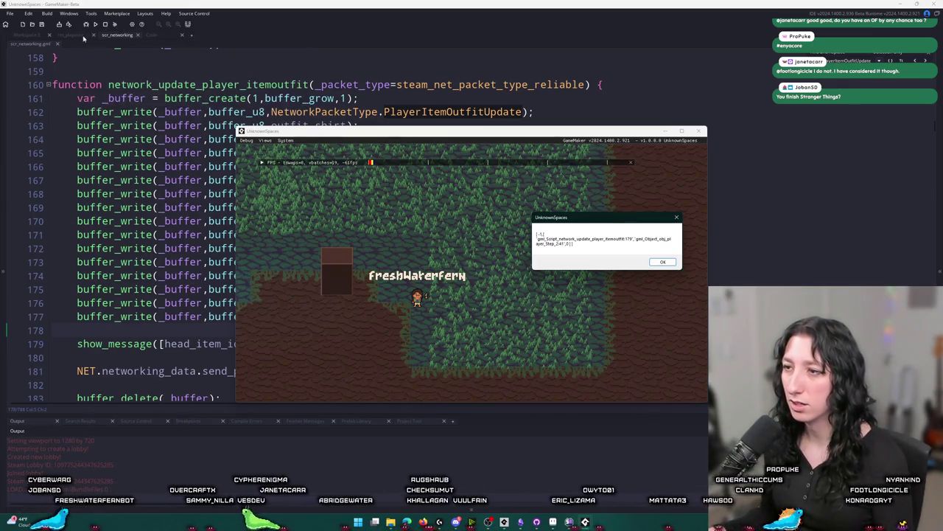
pyautogui.click(104, 24)
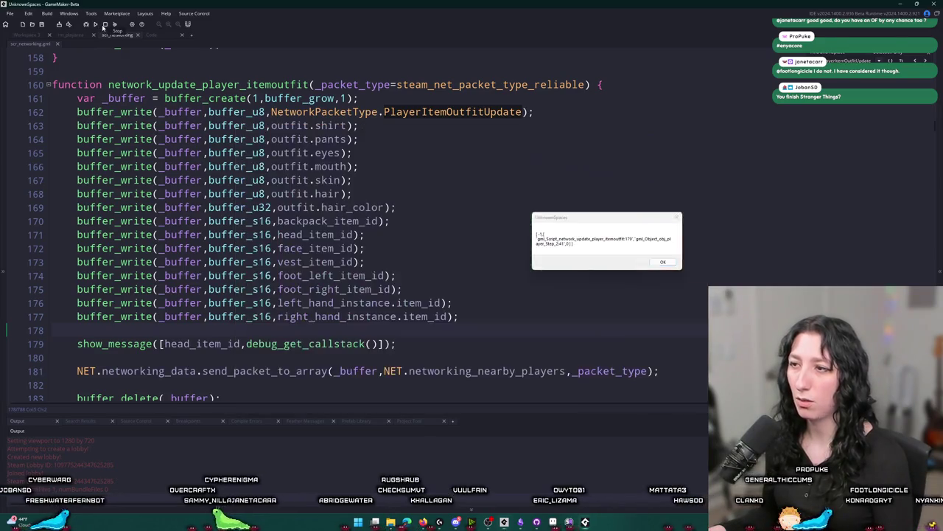
# Delete the show_message debug line 179 and open obj_player's Step event code.
pyautogui.moveTo(397, 343); pyautogui.dragTo(37, 335)
pyautogui.press('Delete')
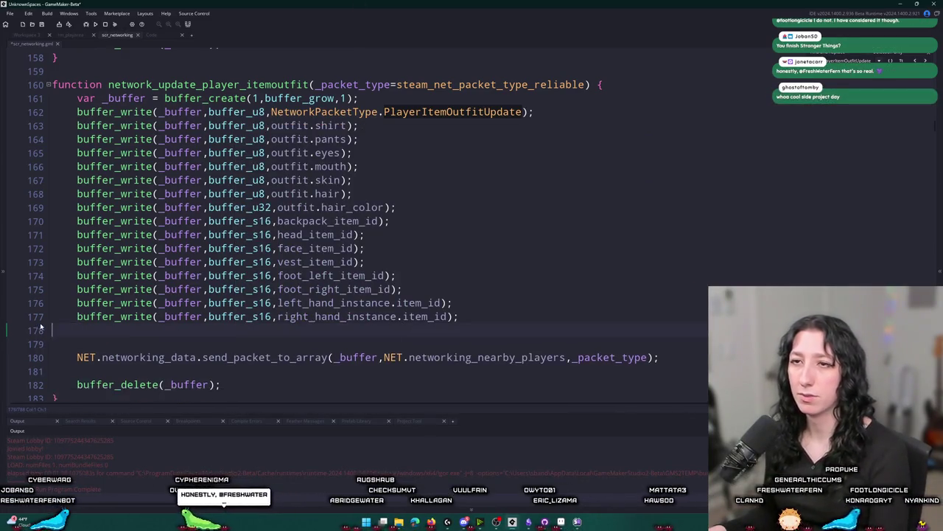
pyautogui.hotkey('ctrl', 'Tab')
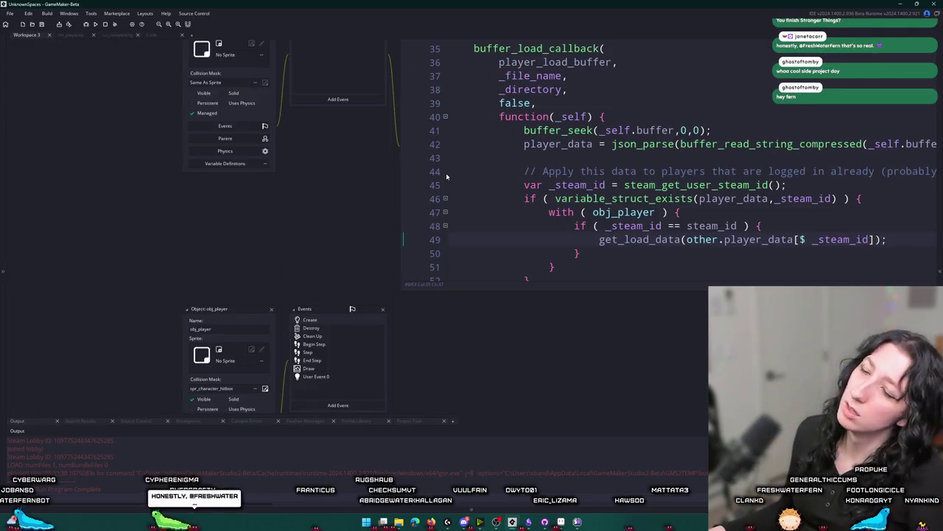
pyautogui.click(322, 354)
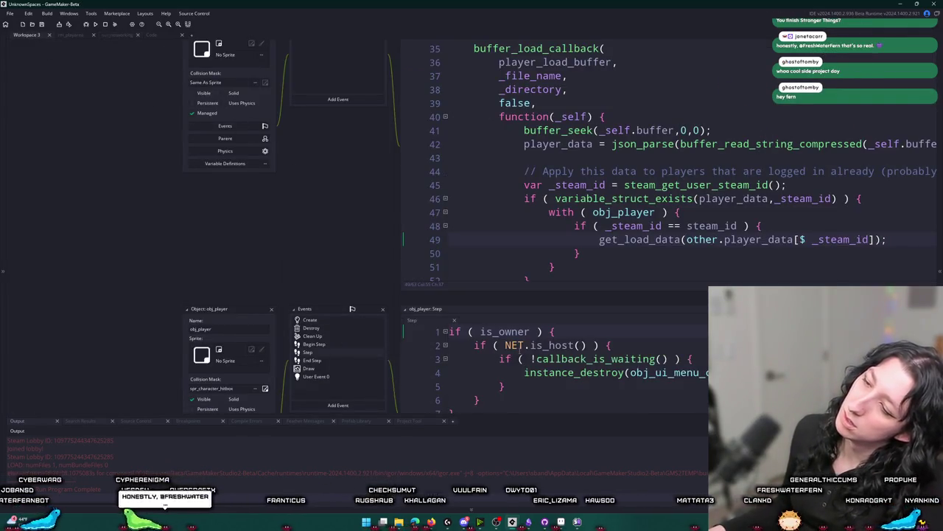
pyautogui.scroll(-3, 452, 209)
pyautogui.scroll(-5, 452, 209)
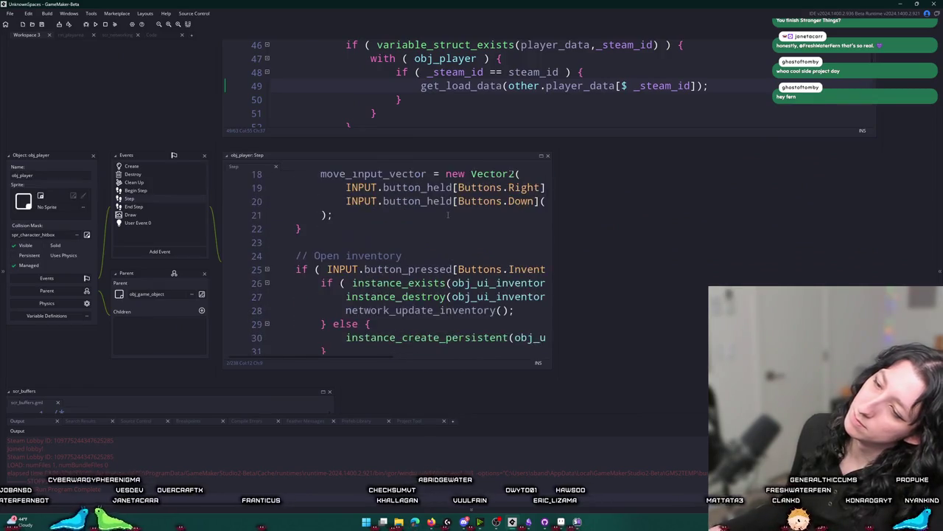
# Review obj_player's End Step and full-size Step event code, then return to the workspace.
pyautogui.click(158, 191)
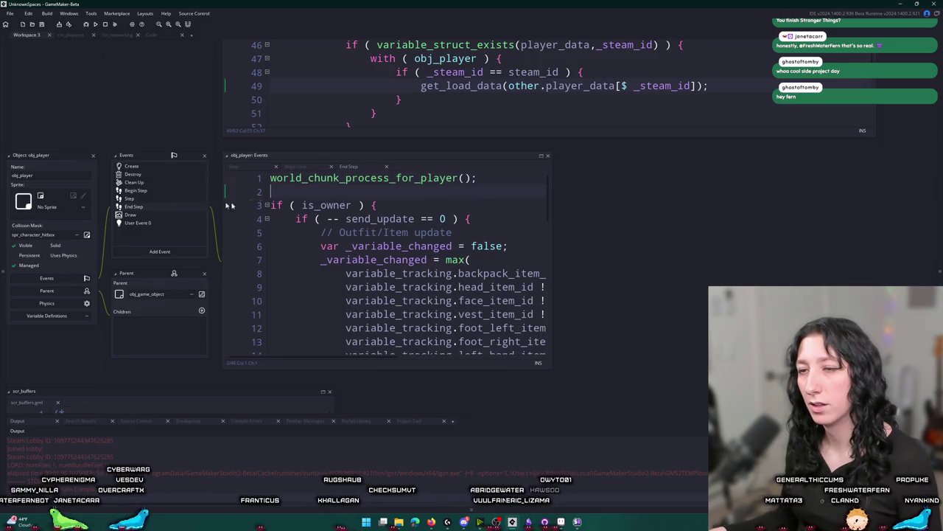
pyautogui.click(179, 199)
pyautogui.click(541, 156)
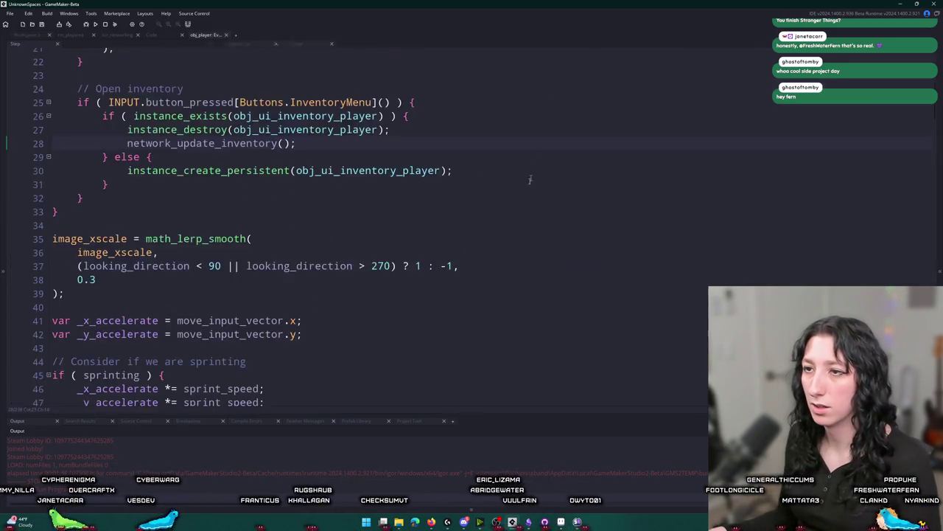
pyautogui.scroll(7, 318, 128)
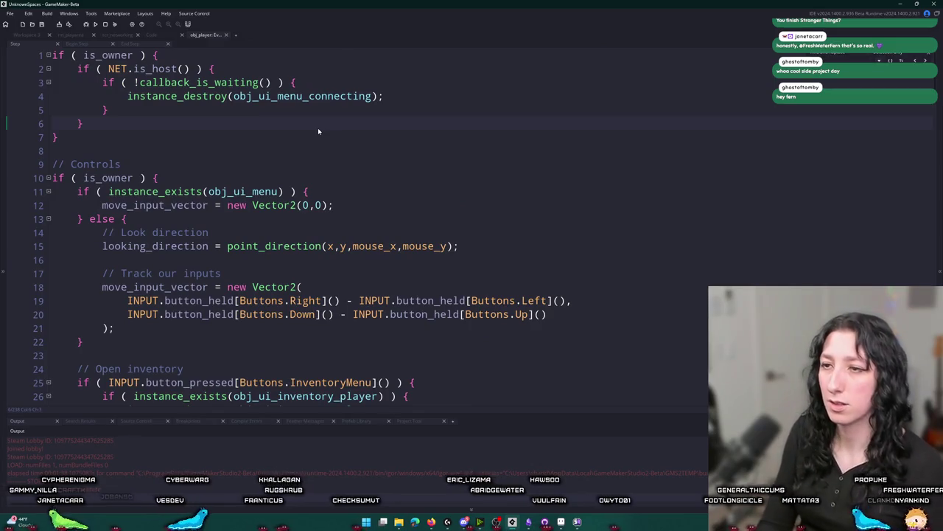
pyautogui.scroll(-8, 318, 127)
pyautogui.scroll(2, 318, 131)
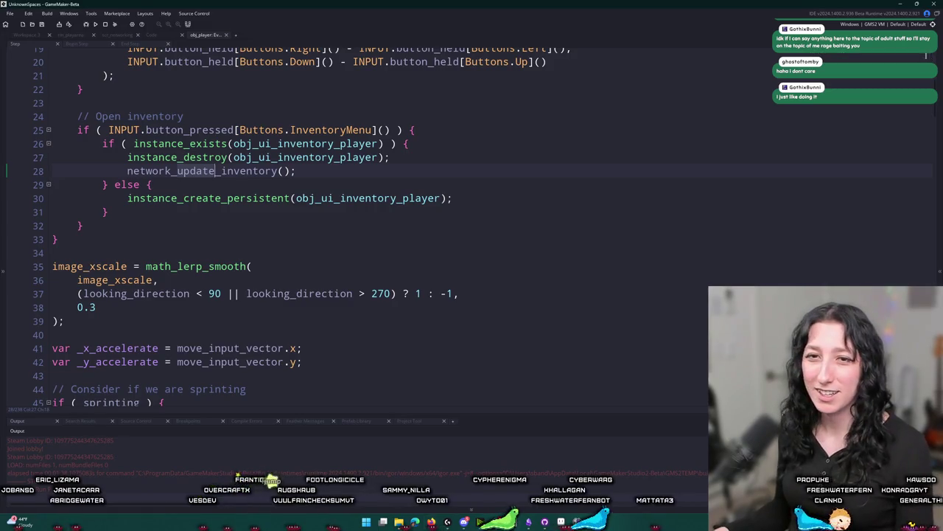
pyautogui.scroll(-1, 309, 290)
pyautogui.click(310, 291)
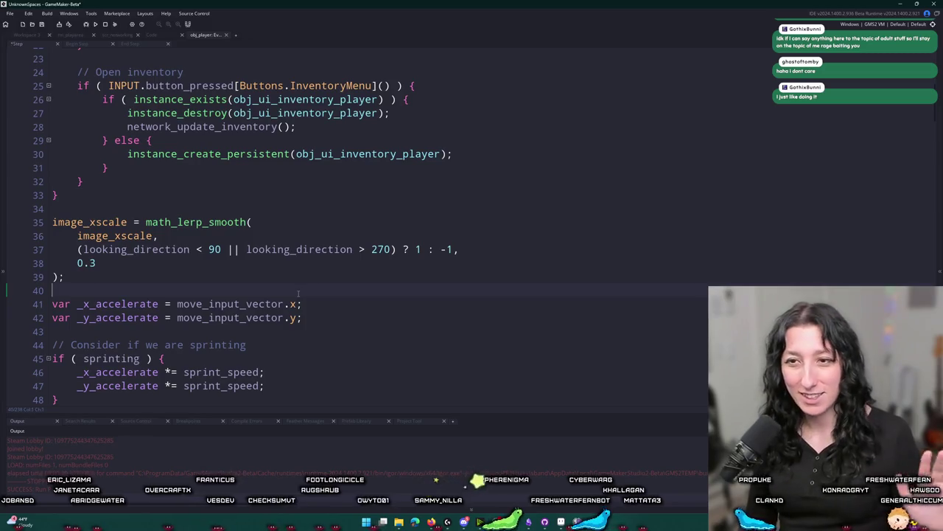
pyautogui.scroll(-2, 298, 293)
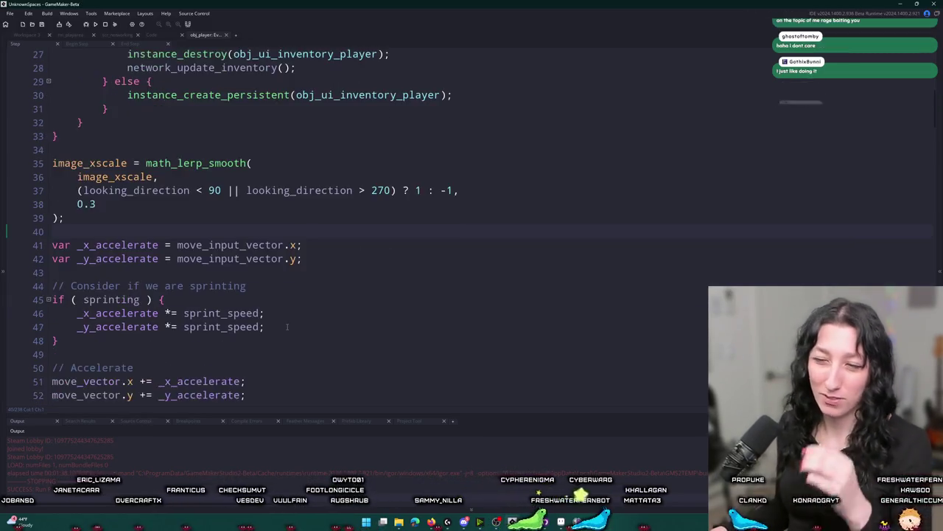
pyautogui.scroll(7, 235, 249)
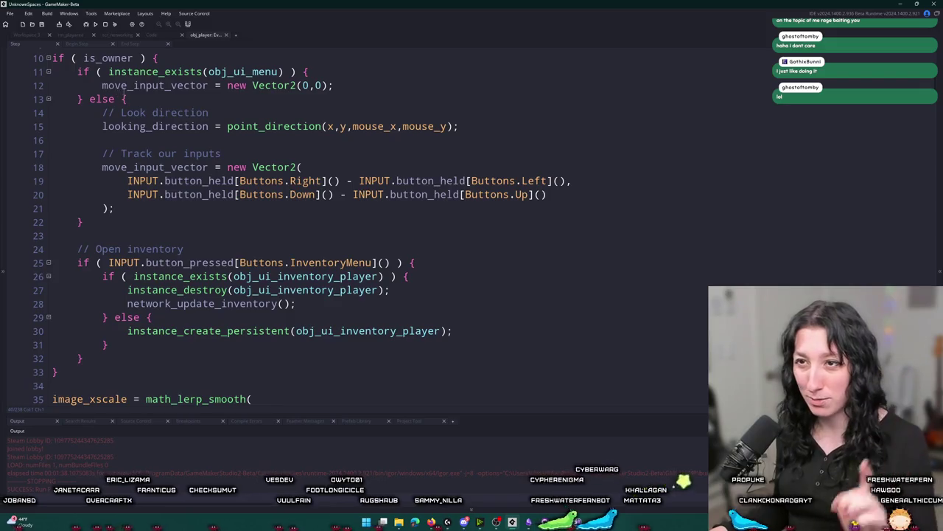
pyautogui.scroll(2, 100, 63)
pyautogui.click(43, 35)
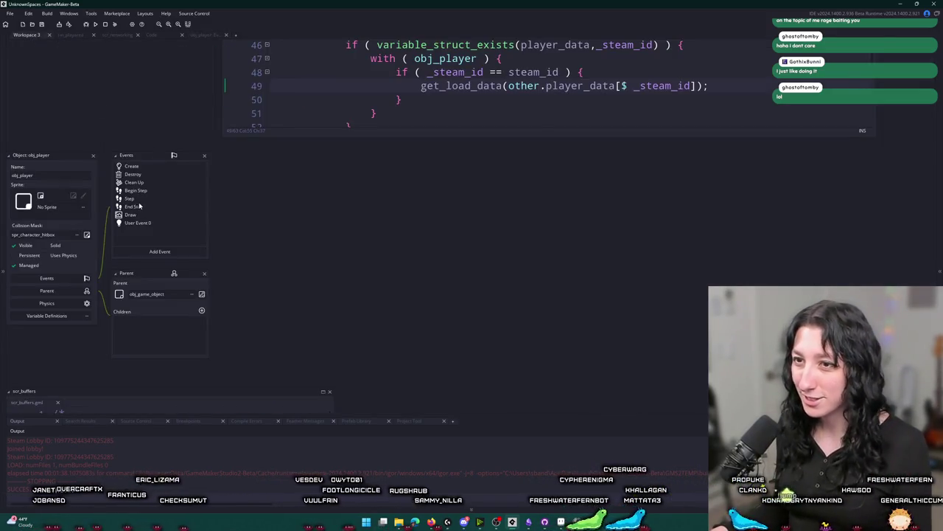
# Look over the End Step code, then run the game from the Create event with send_update = 60.
pyautogui.doubleClick(139, 207)
pyautogui.scroll(-7, 337, 179)
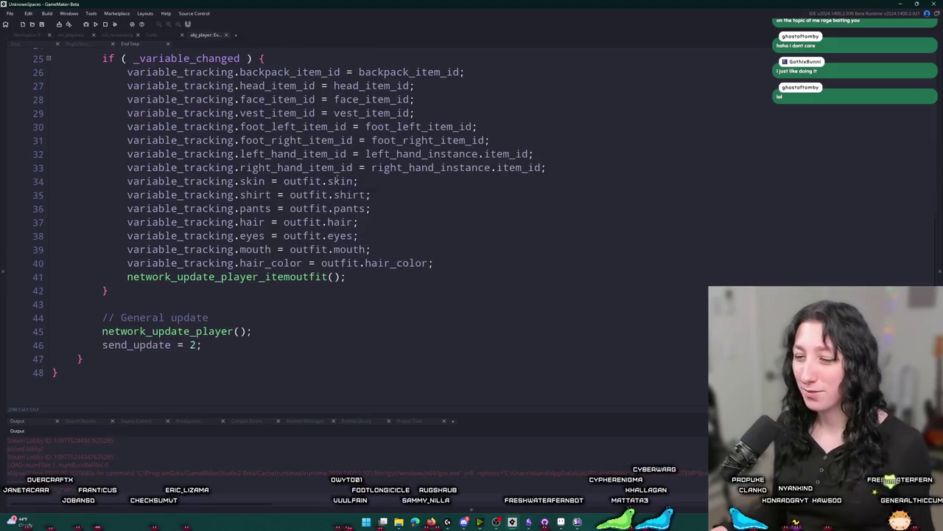
pyautogui.scroll(6, 320, 251)
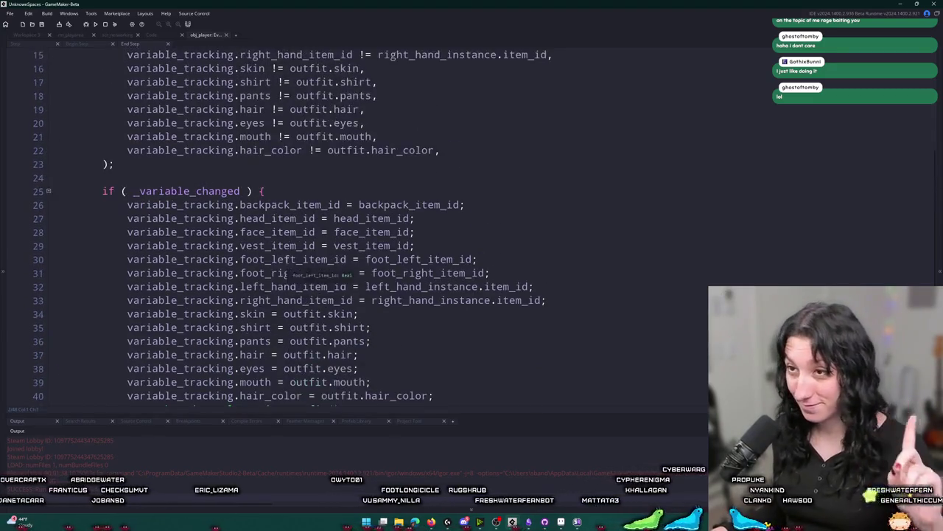
pyautogui.scroll(2, 209, 262)
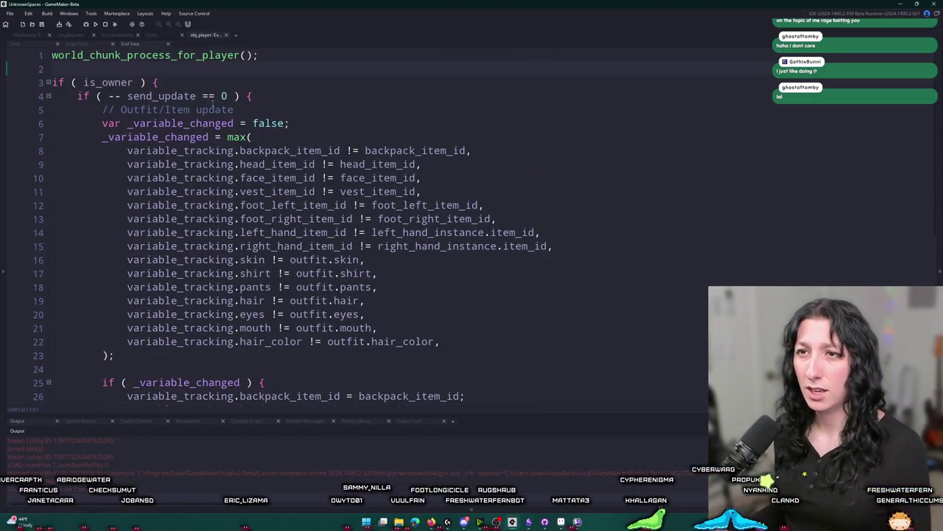
pyautogui.click(19, 38)
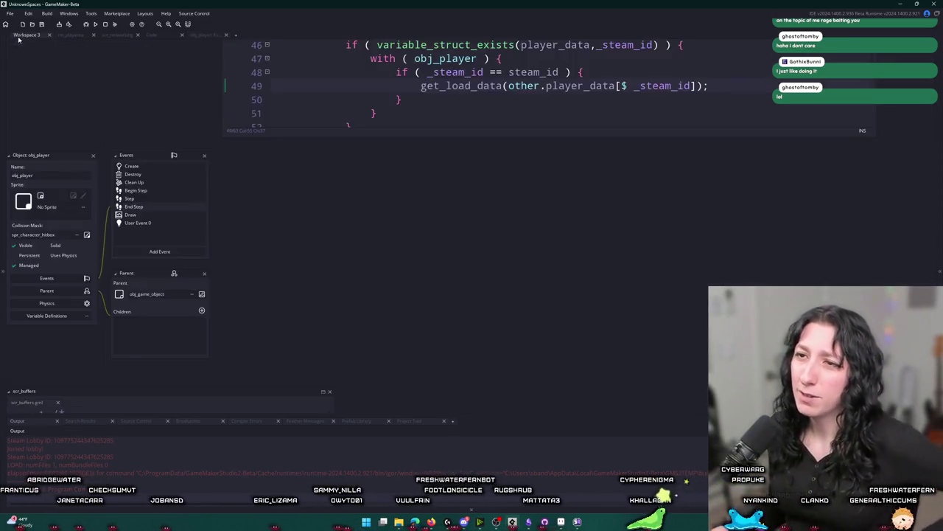
pyautogui.click(148, 168)
pyautogui.scroll(10, 194, 255)
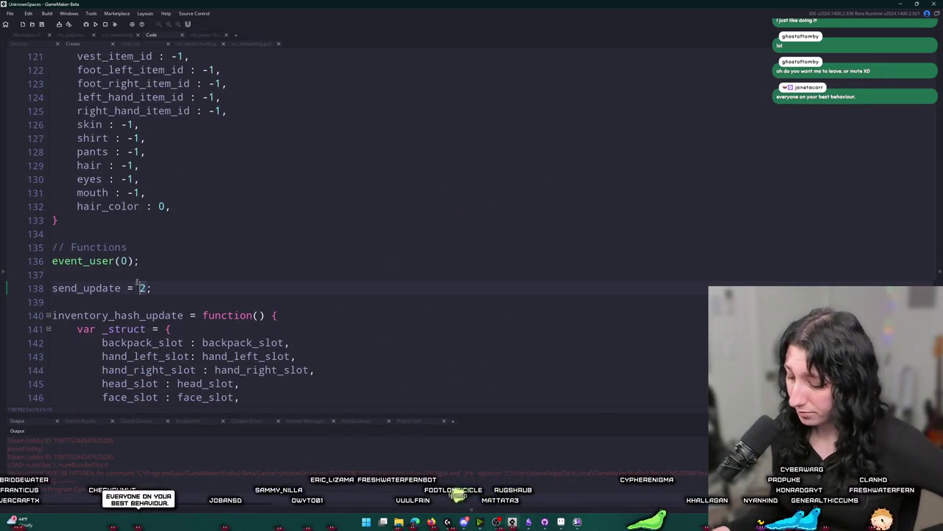
pyautogui.press('F5')
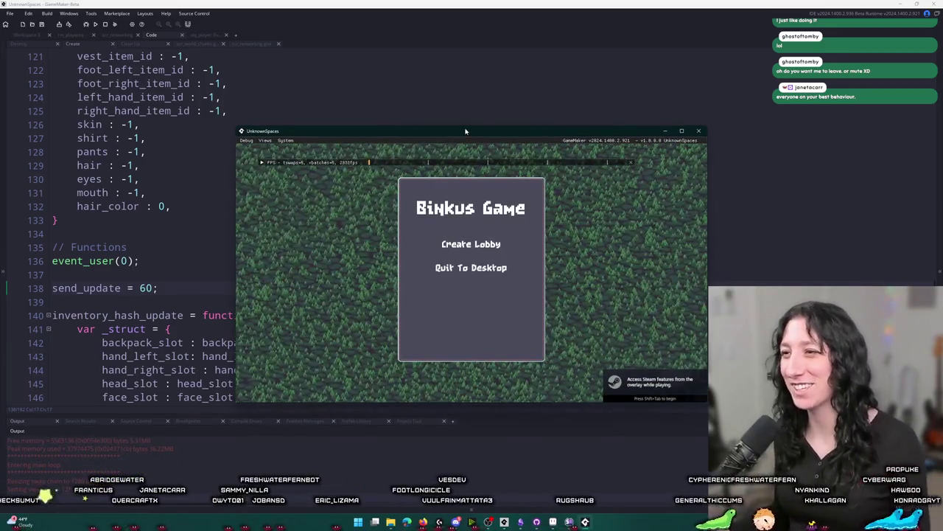
# Create a lobby, maximize the game window, and check entity - Copy.chunk in the save folder.
pyautogui.click(471, 244)
pyautogui.moveTo(465, 131); pyautogui.dragTo(468, 4)
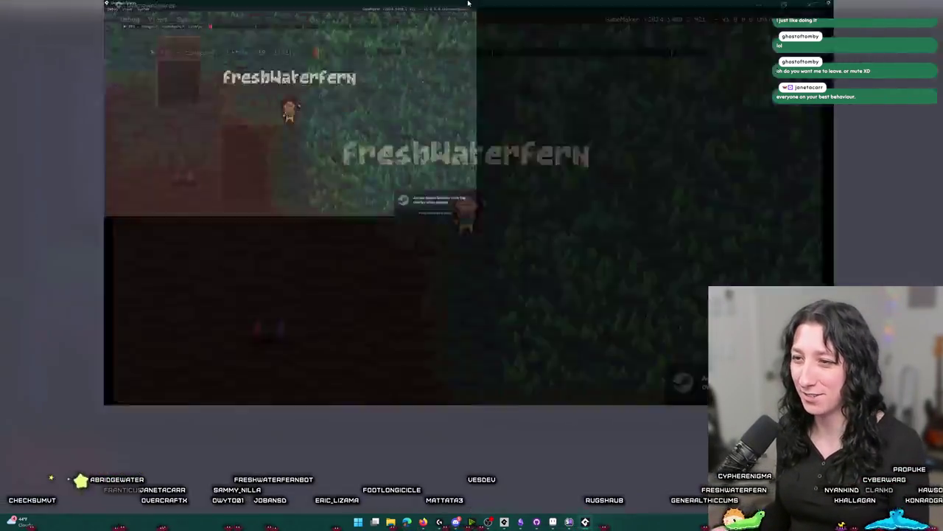
pyautogui.hotkey('alt', 'Tab')
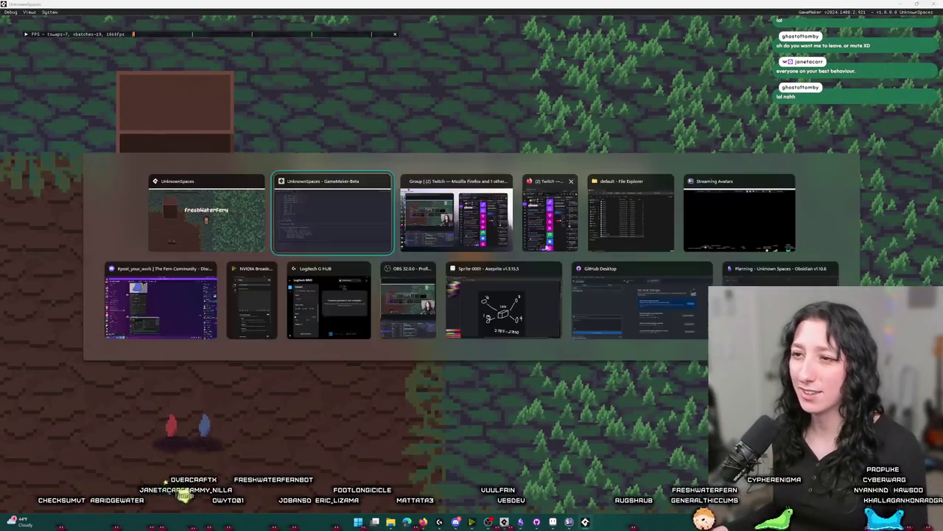
pyautogui.press('Tab')
pyautogui.press('Tab')
pyautogui.press('Tab')
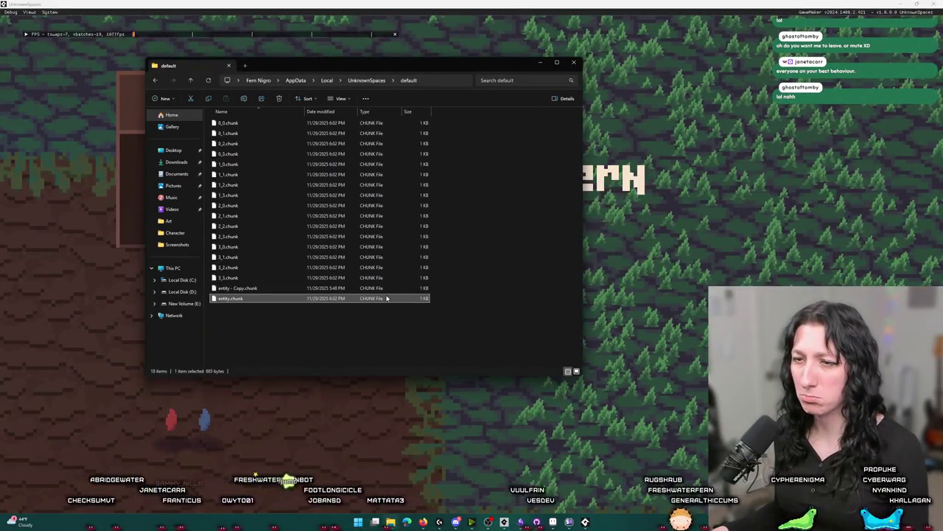
pyautogui.click(392, 287)
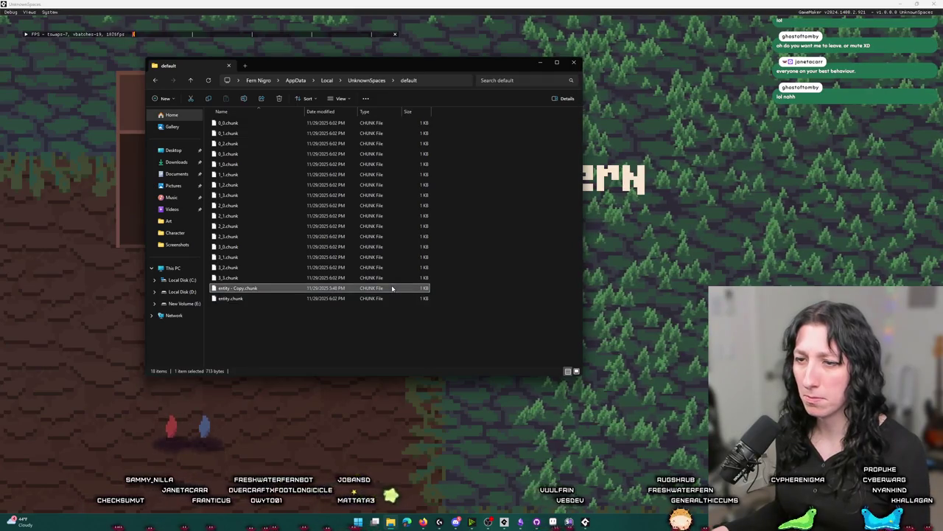
pyautogui.click(529, 408)
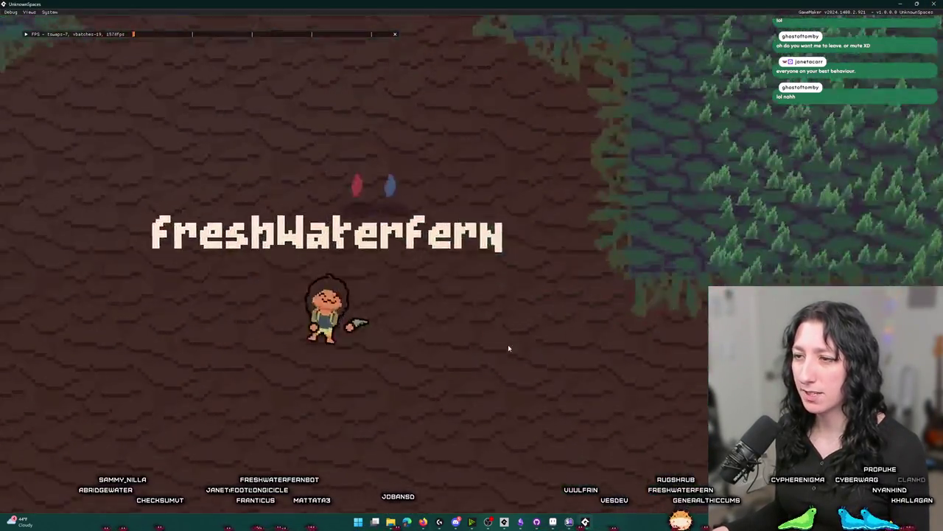
# Equip the hat and the vest from the inventory, then glance at the save folder.
pyautogui.press('i')
pyautogui.moveTo(242, 303); pyautogui.dragTo(172, 82)
pyautogui.moveTo(189, 357); pyautogui.dragTo(189, 150)
pyautogui.press('i')
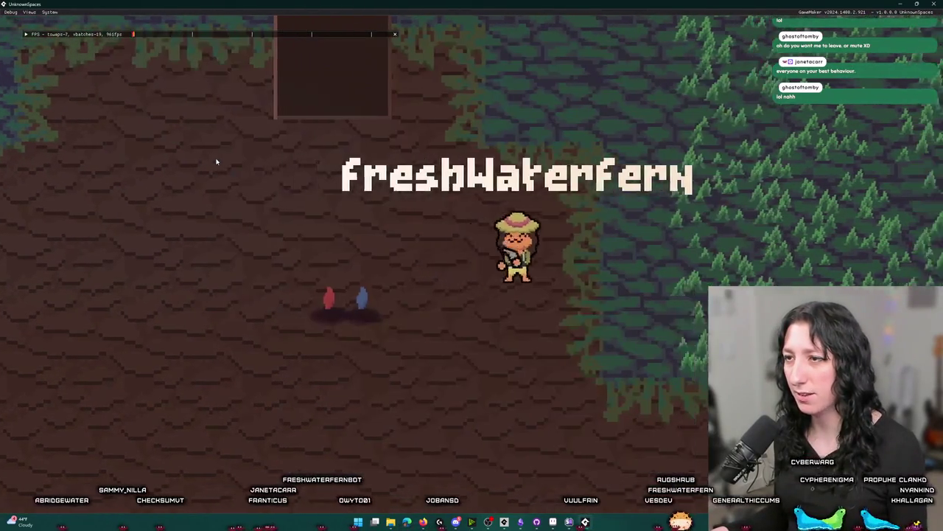
pyautogui.hotkey('alt', 'Tab')
pyautogui.click(280, 203)
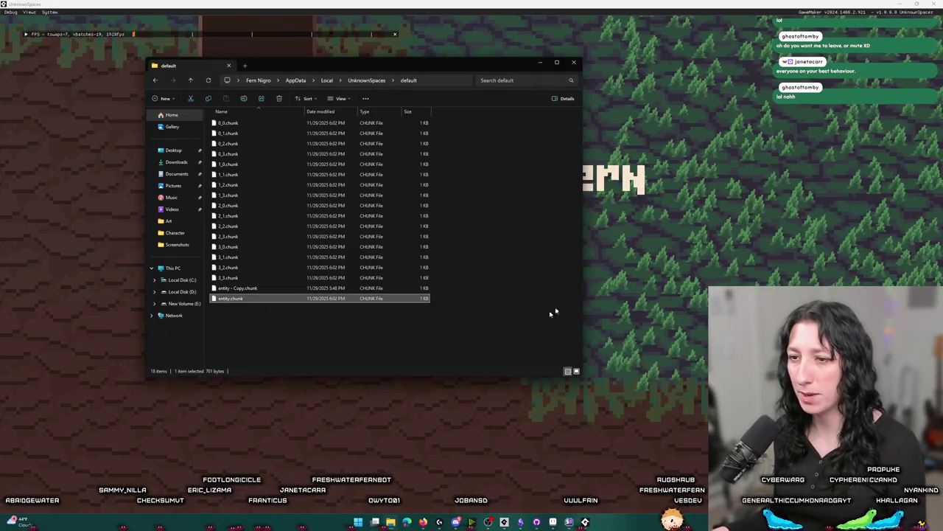
pyautogui.click(647, 294)
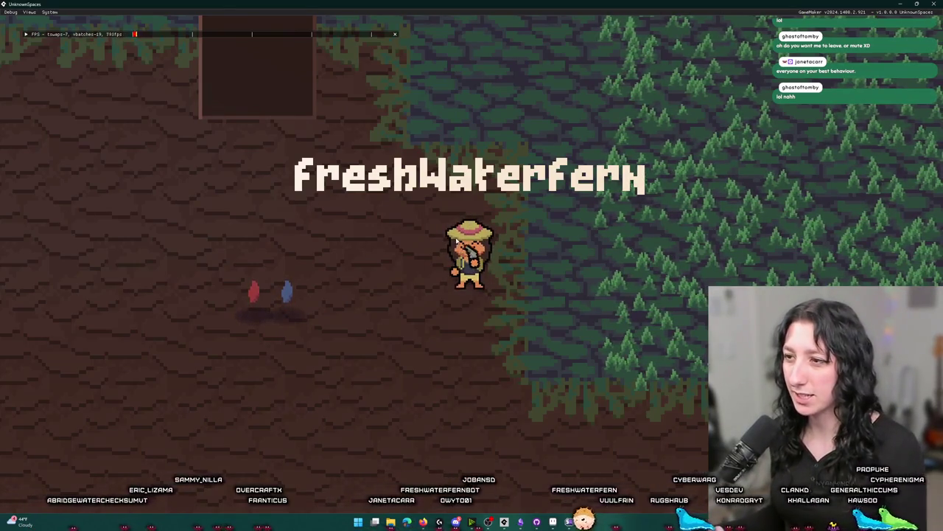
# Verify the equipped items in the inventory, restore the window size, and return to GameMaker.
pyautogui.press('Tab')
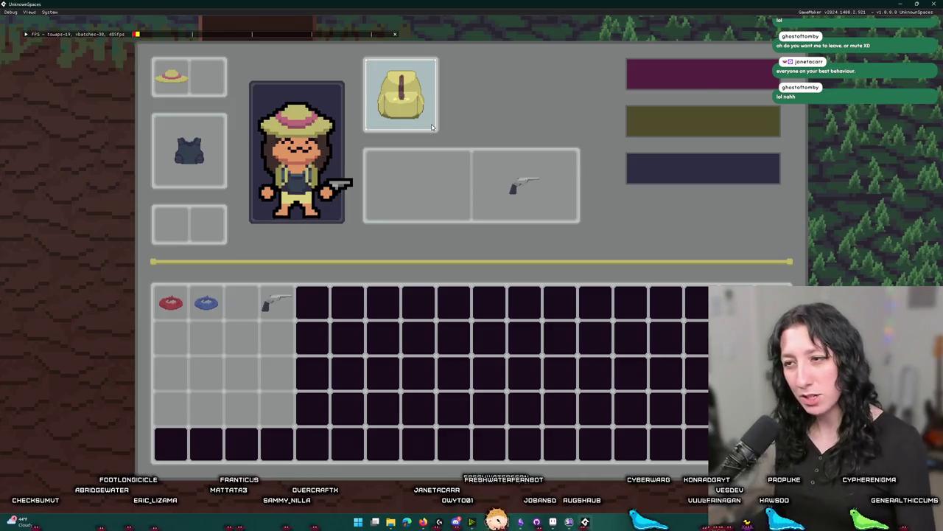
pyautogui.press('Tab')
pyautogui.press('F11')
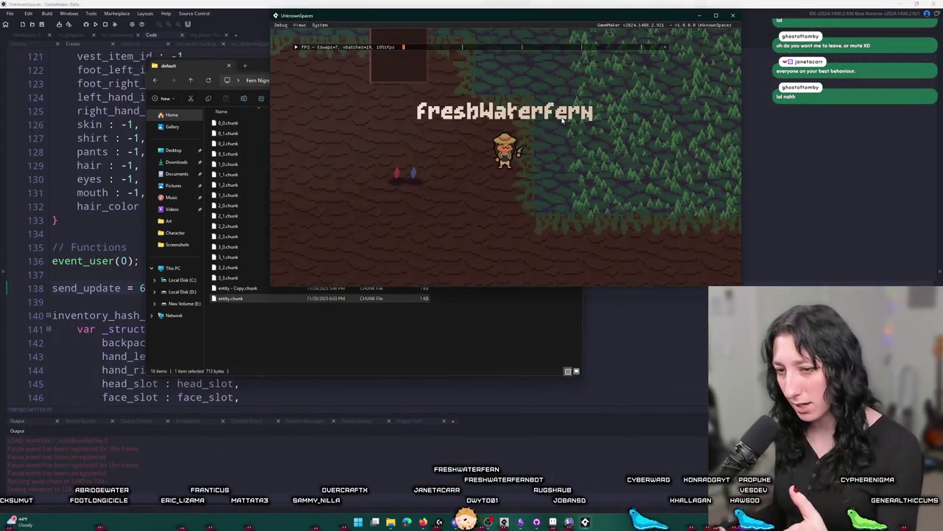
pyautogui.click(225, 292)
pyautogui.hotkey('alt', 'Tab')
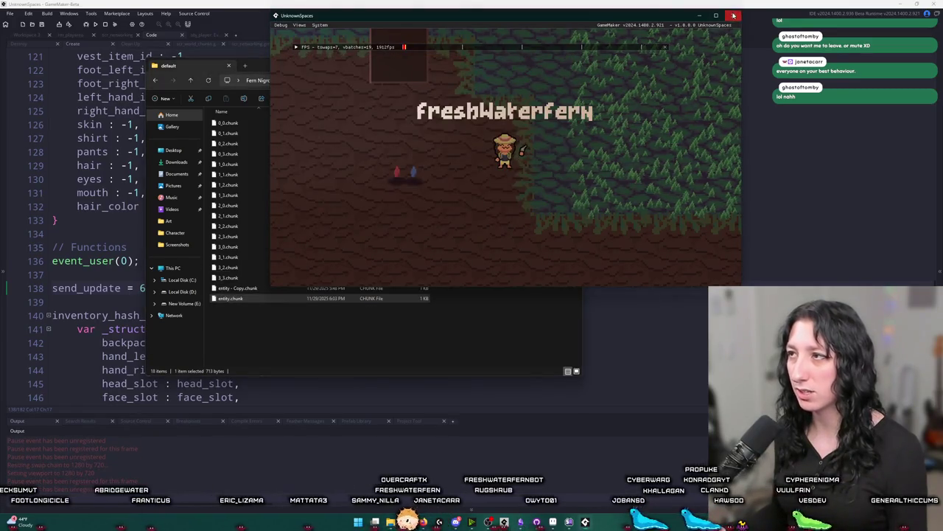
pyautogui.click(222, 4)
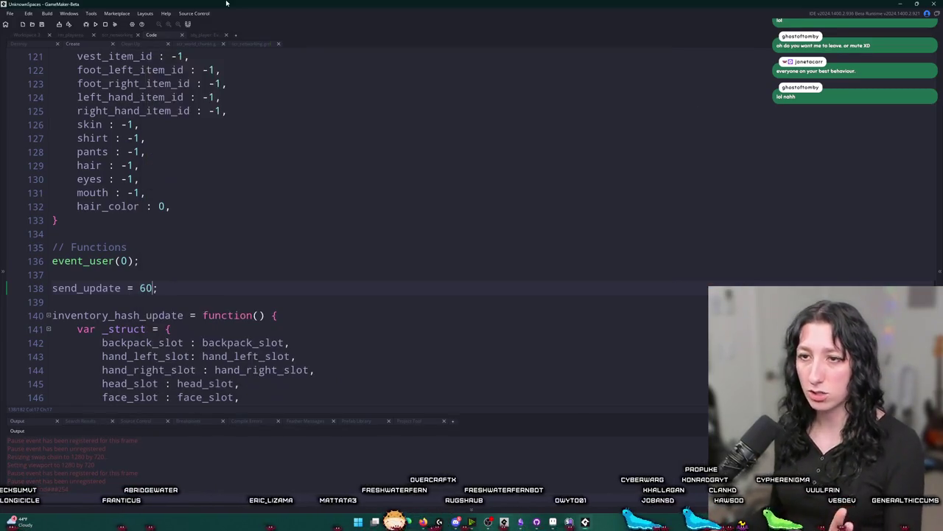
# Open obj_player's event code full-size and switch to its End Step code.
pyautogui.scroll(3, 186, 275)
pyautogui.scroll(-2, 186, 276)
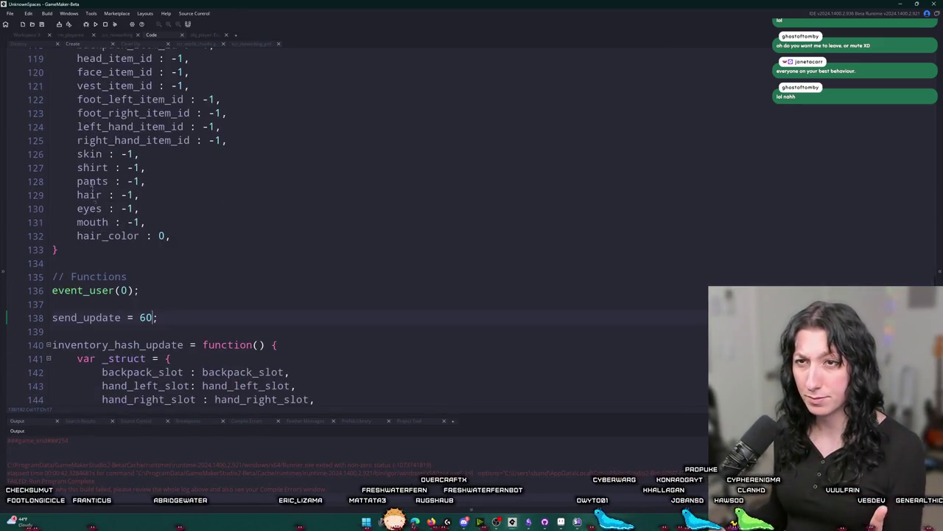
pyautogui.scroll(-12, 202, 324)
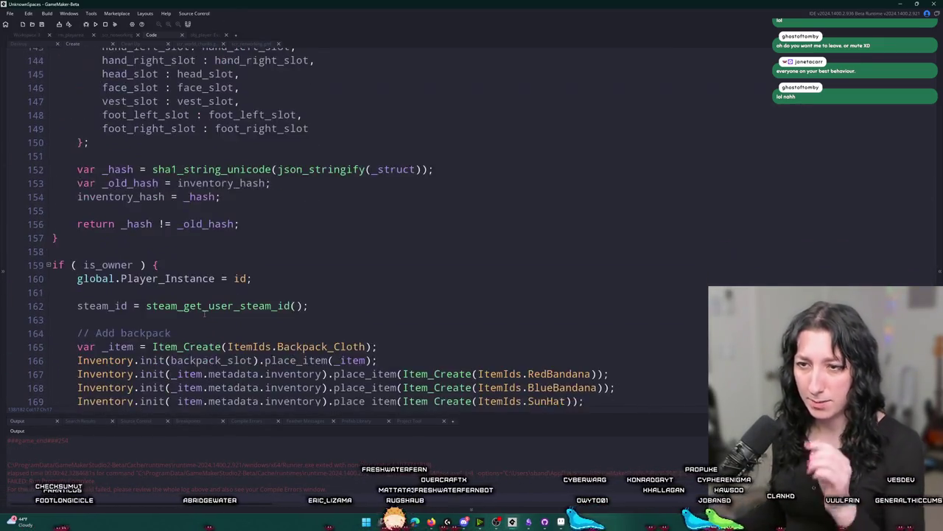
pyautogui.scroll(-1, 203, 317)
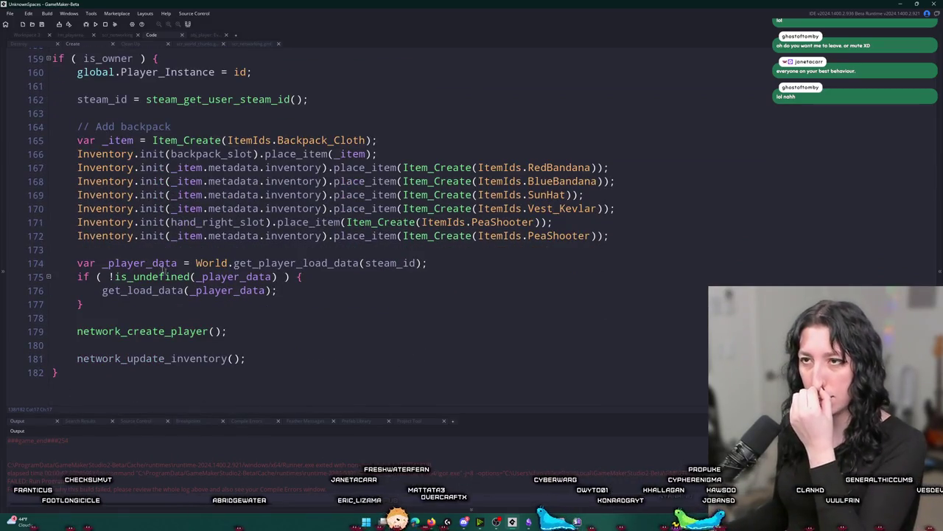
pyautogui.click(29, 34)
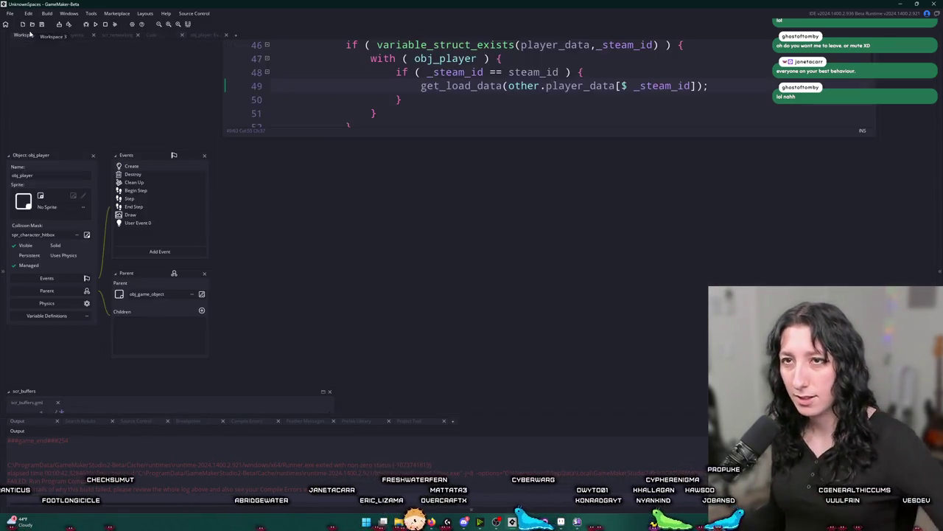
pyautogui.click(154, 203)
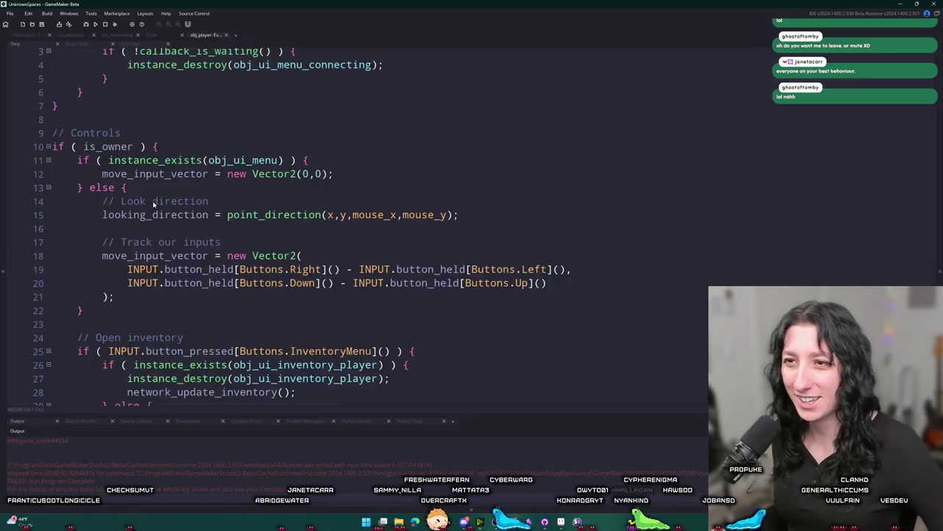
pyautogui.click(74, 43)
pyautogui.click(132, 44)
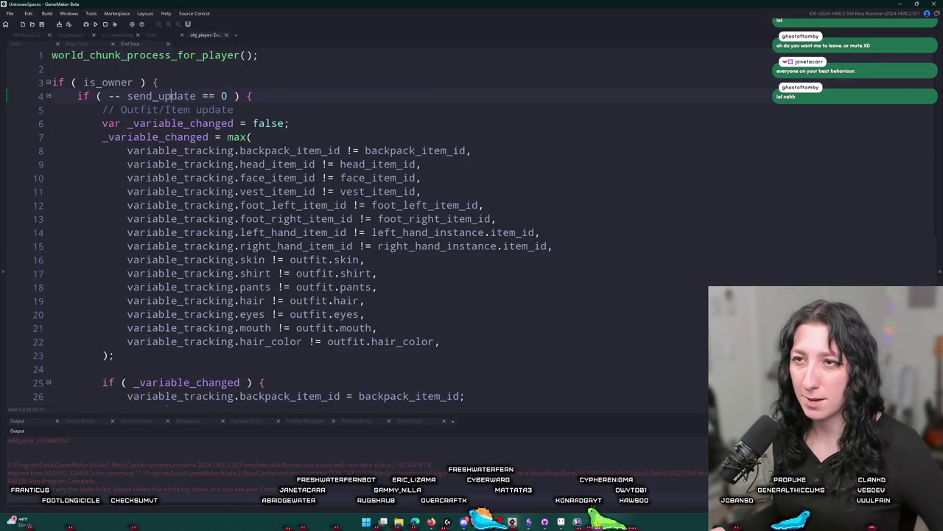
pyautogui.scroll(-8, 240, 184)
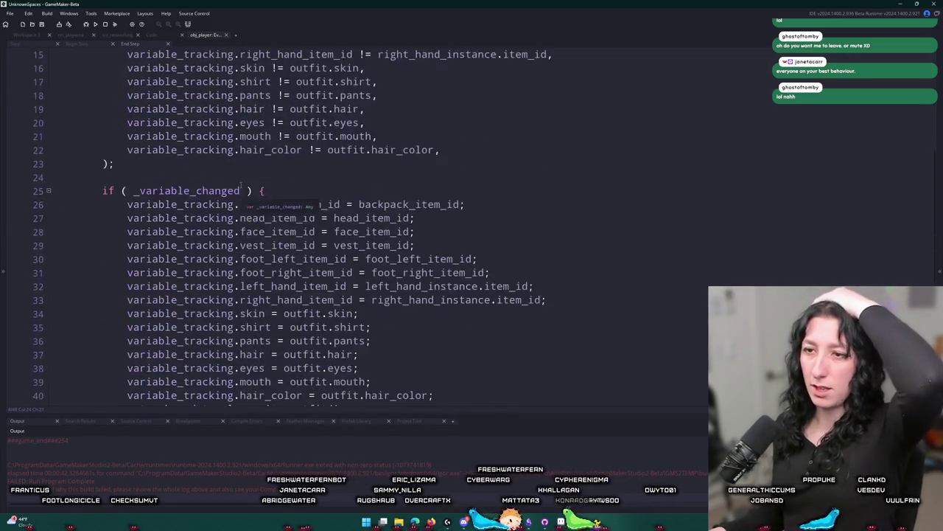
pyautogui.scroll(8, 219, 222)
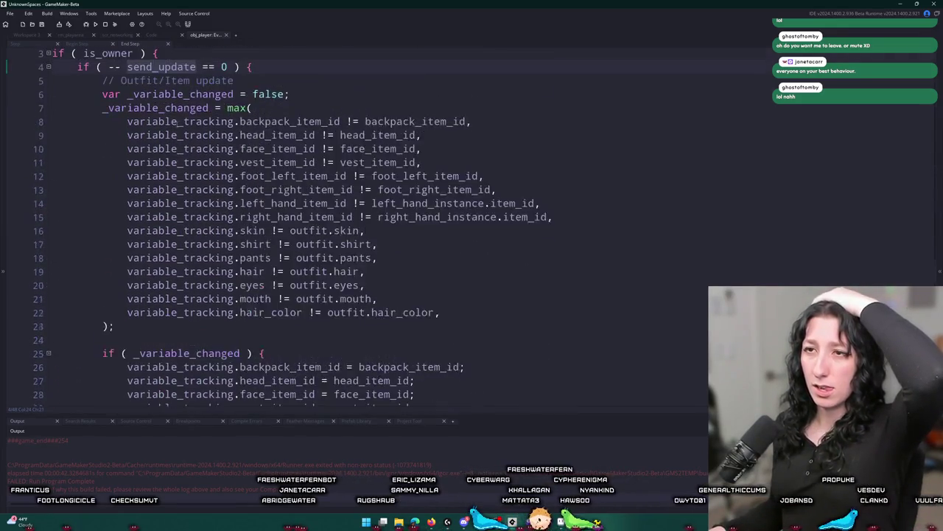
# Change send_update = 2 on line 46 to send_update = 10.
pyautogui.click(248, 96)
pyautogui.scroll(-8, 249, 96)
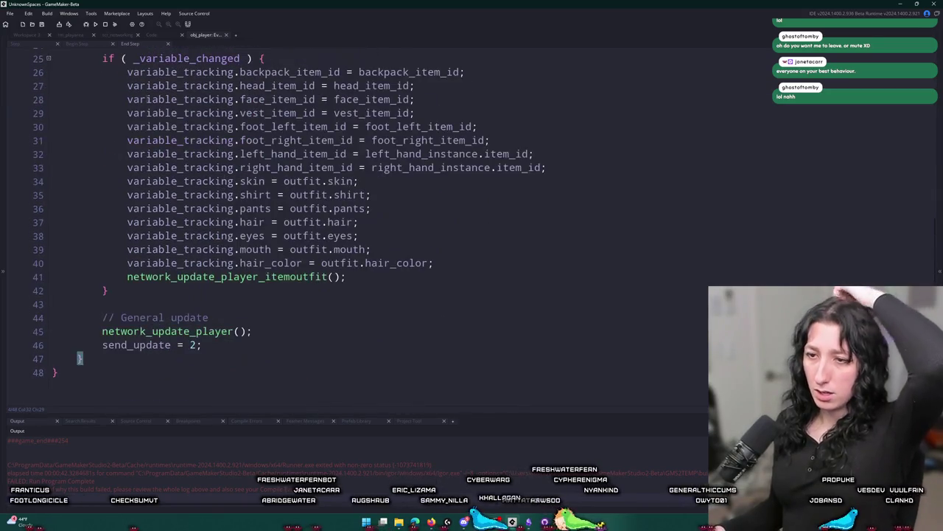
pyautogui.scroll(5, 68, 60)
pyautogui.scroll(-5, 181, 197)
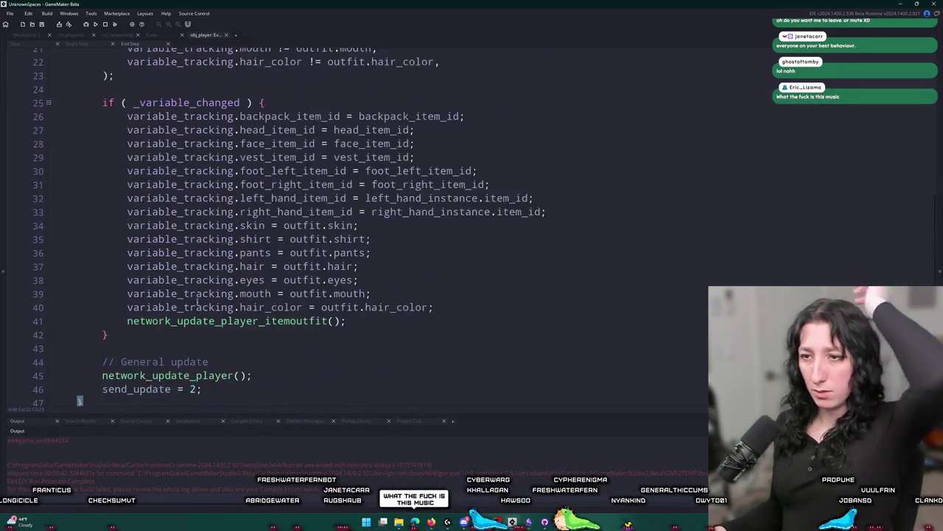
pyautogui.doubleClick(191, 345)
pyautogui.write('5')
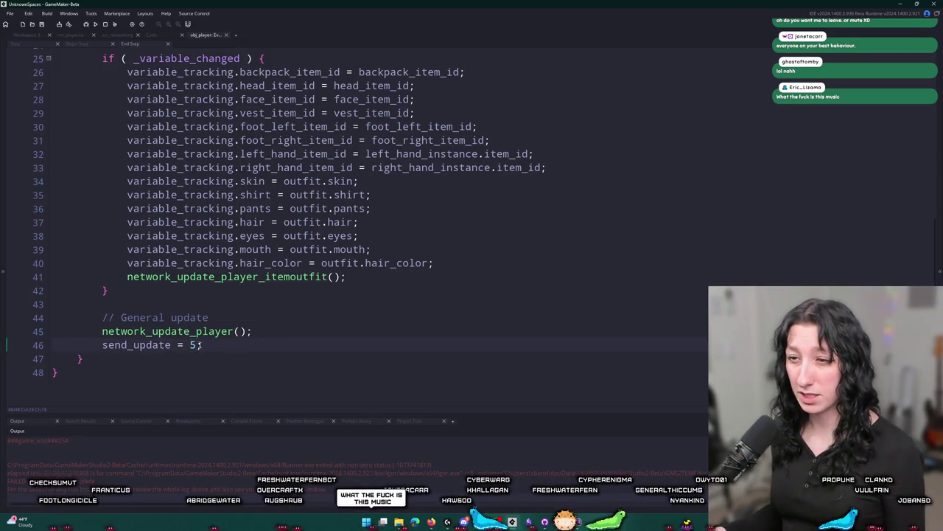
pyautogui.press('BackSpace')
pyautogui.write('10')
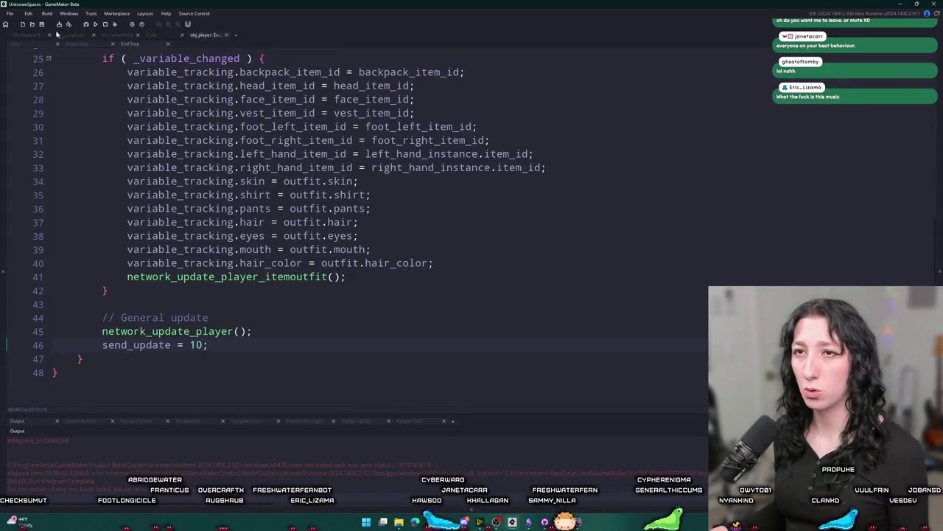
# Open obj_player's Create event with send_update = 240, build and run the game, then switch to YouTube.
pyautogui.click(34, 35)
pyautogui.doubleClick(133, 166)
pyautogui.scroll(10, 135, 162)
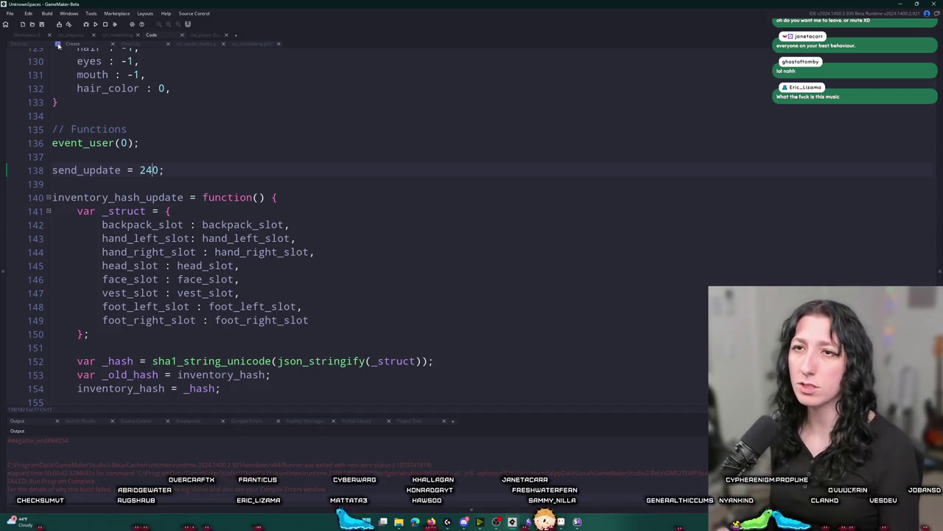
pyautogui.press('F5')
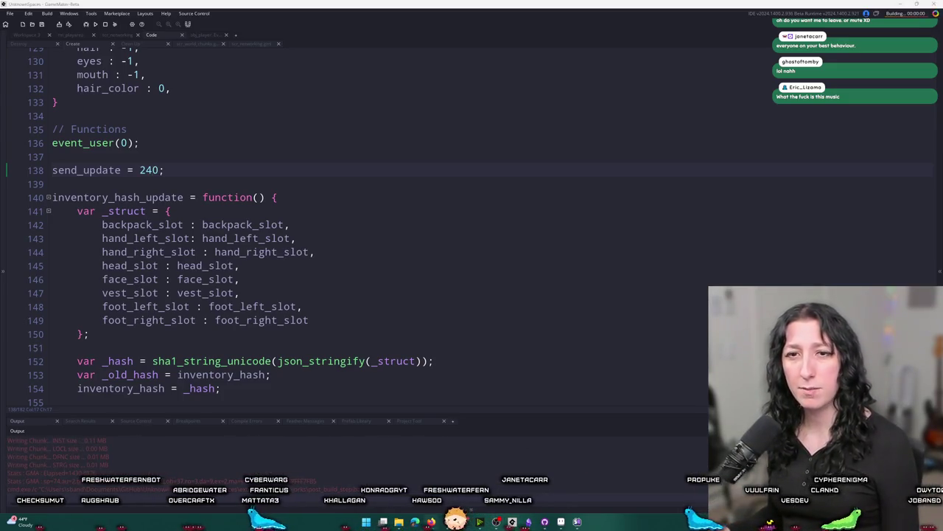
pyautogui.hotkey('alt', 'Tab')
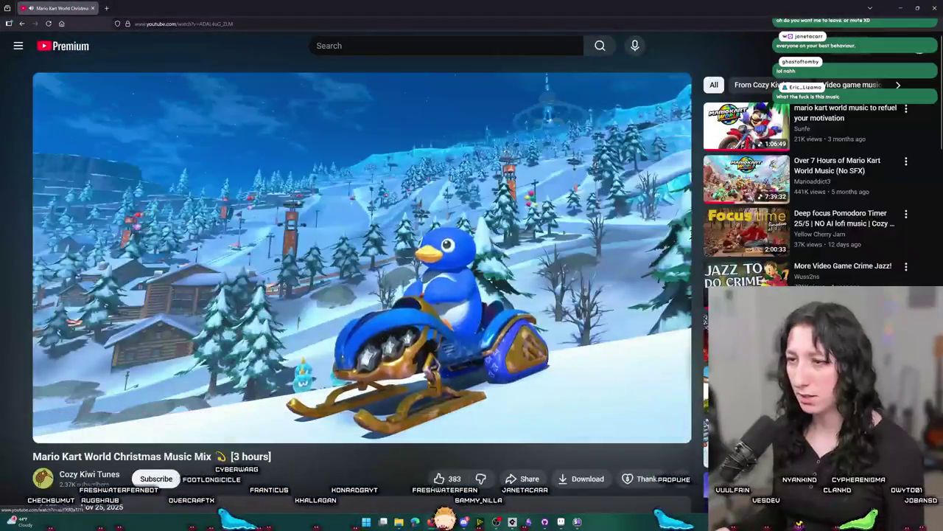
# Watch the Mario Kart World Christmas Music Mix full screen, exit, and return to the running game.
pyautogui.click(674, 433)
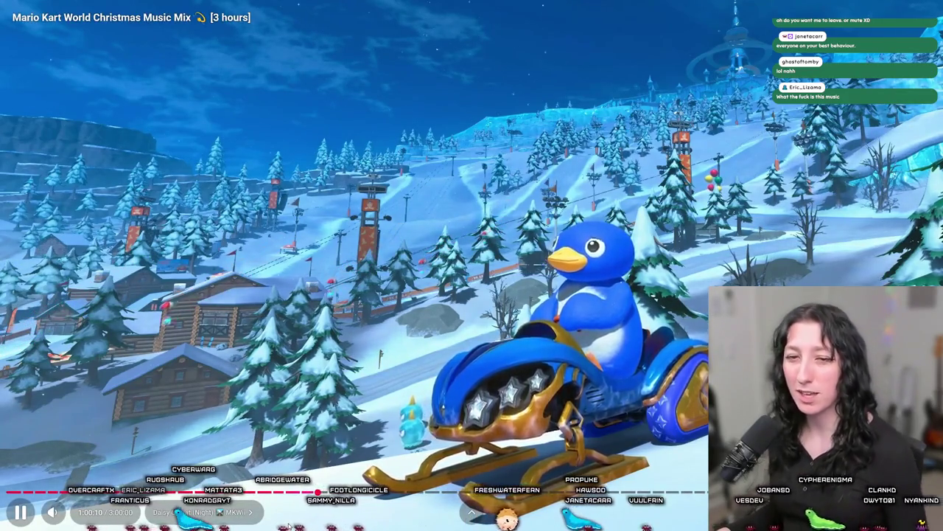
pyautogui.press('Escape')
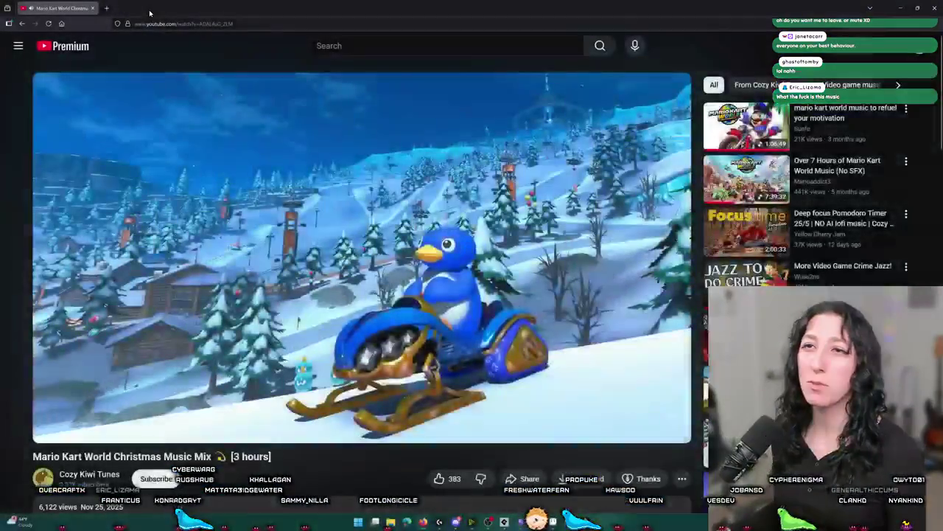
pyautogui.hotkey('alt', 'Tab')
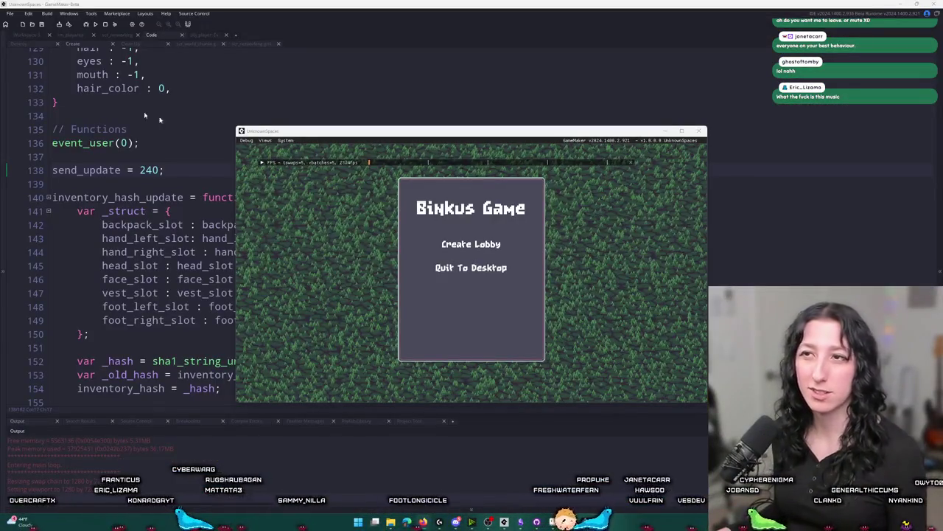
# Create a lobby in the running game and open the inventory to check the reloaded items.
pyautogui.click(471, 244)
pyautogui.moveTo(519, 131); pyautogui.dragTo(519, 3)
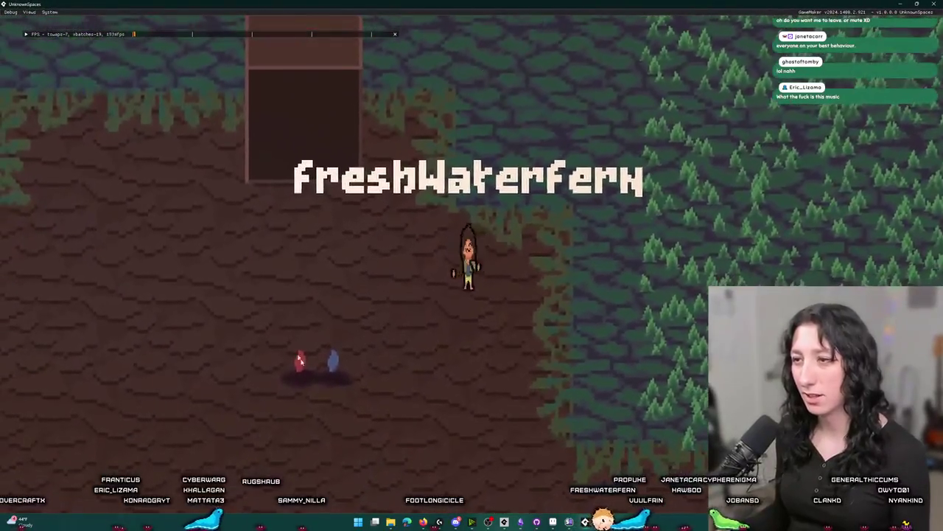
pyautogui.doubleClick(518, 3)
pyautogui.press('i')
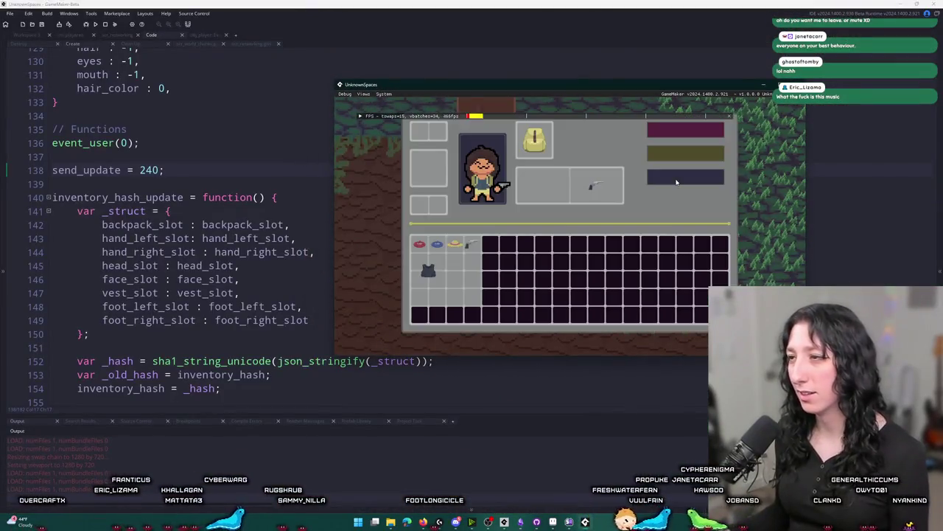
# Check the copied entity chunk file in the save folder, then return to obj_player's workspace and open asset search.
pyautogui.hotkey('alt', 'Tab')
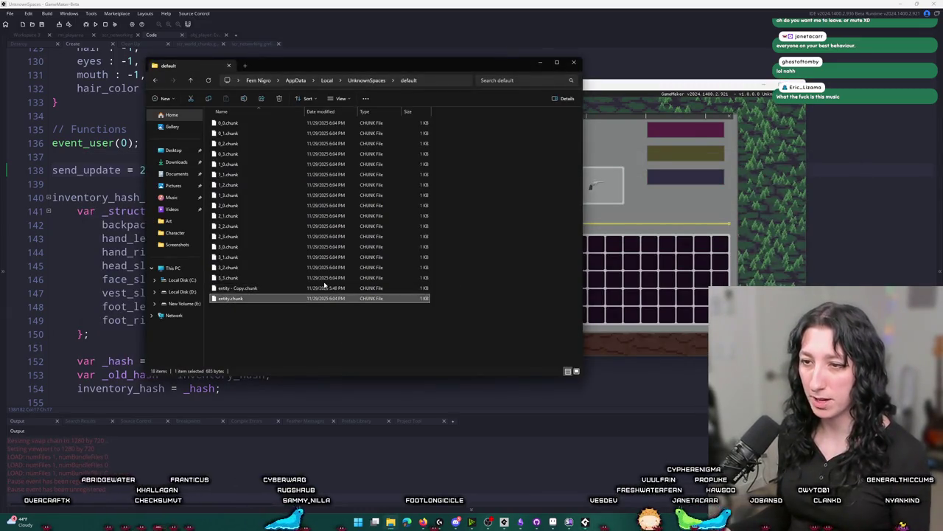
pyautogui.click(333, 287)
pyautogui.hotkey('alt', 'Tab')
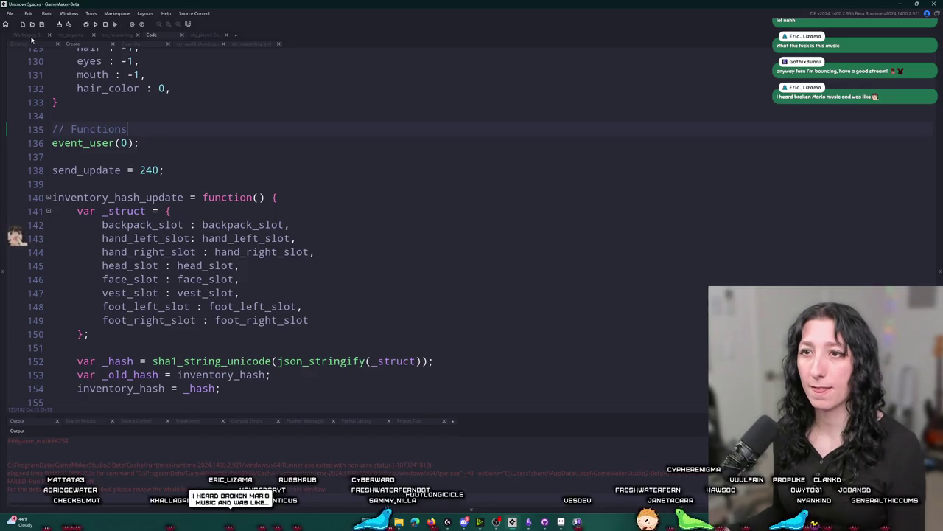
pyautogui.scroll(-5, 443, 269)
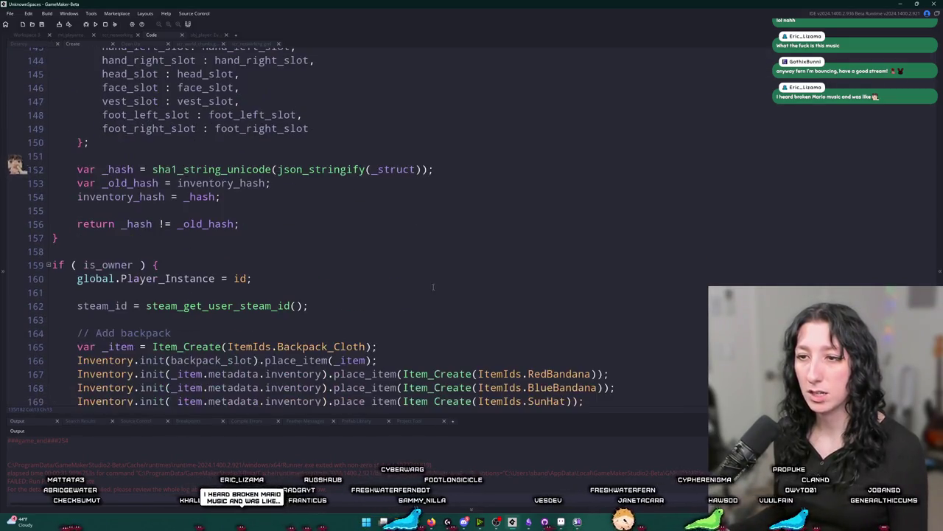
pyautogui.click(26, 35)
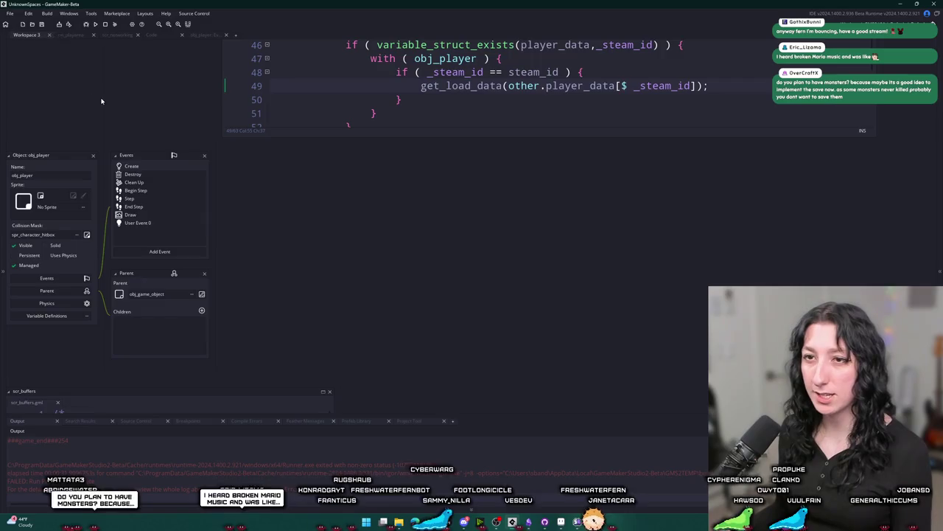
pyautogui.scroll(3, 175, 214)
pyautogui.hotkey('ctrl', 't')
# Search for obj_wo and open obj_world, showing the Create event's player load callback.
pyautogui.write('obj_wo')
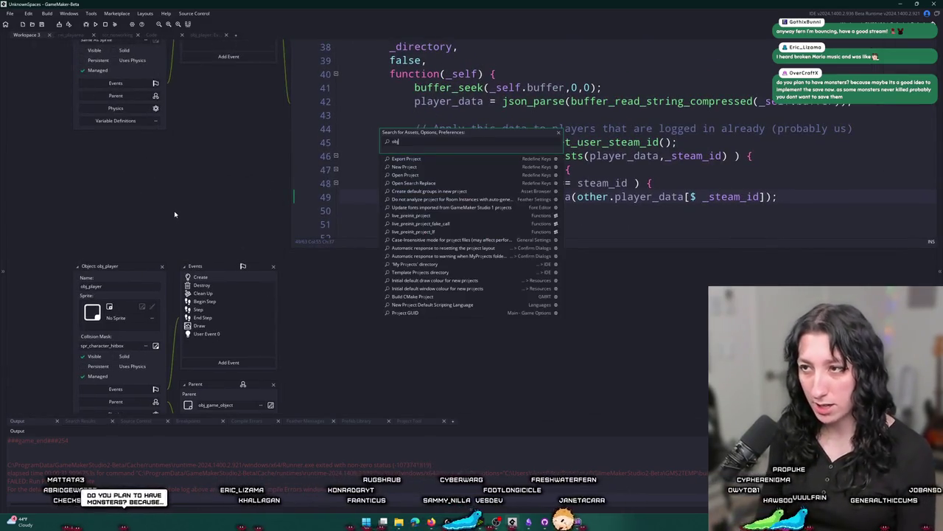
pyautogui.press('Return')
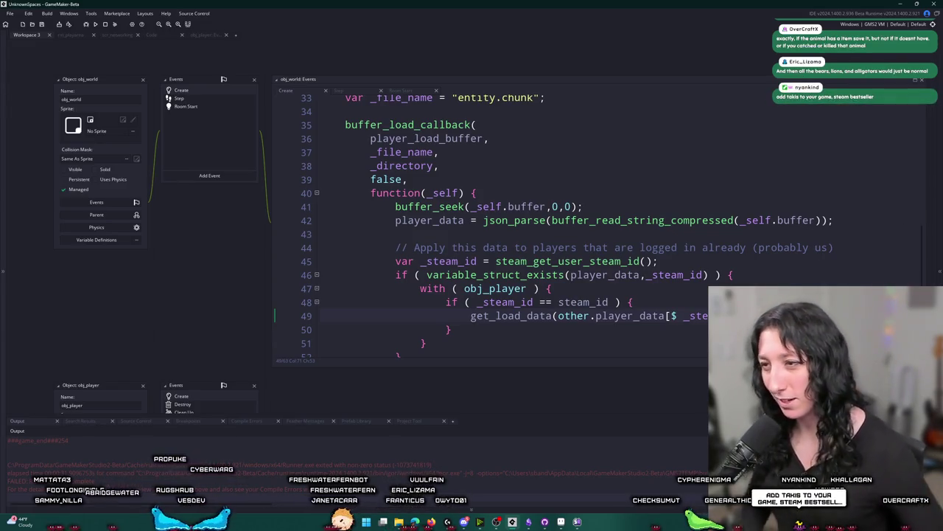
# Review the player-loading lines 7–8 in obj_world's Room Start, then switch to its Step event.
pyautogui.scroll(5, 479, 244)
pyautogui.scroll(6, 479, 243)
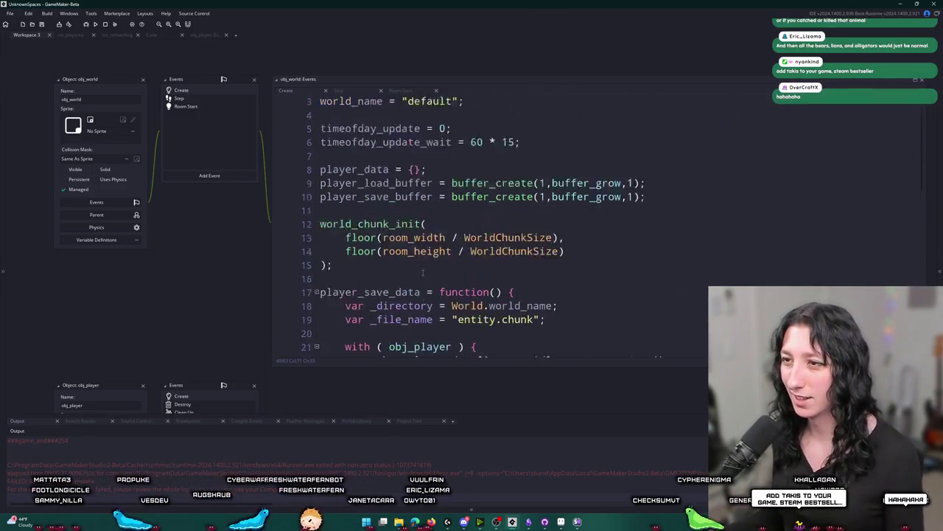
pyautogui.click(221, 107)
pyautogui.moveTo(464, 198)
pyautogui.mouseDown()
pyautogui.moveTo(441, 184)
pyautogui.moveTo(324, 199)
pyautogui.moveTo(328, 212)
pyautogui.moveTo(487, 199)
pyautogui.mouseUp()
pyautogui.click(324, 211)
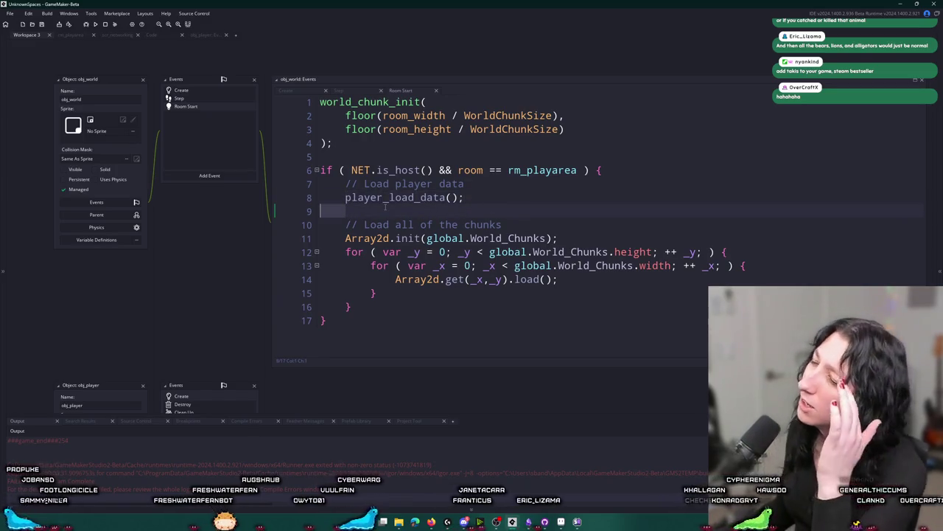
pyautogui.click(206, 99)
pyautogui.scroll(-2, 442, 221)
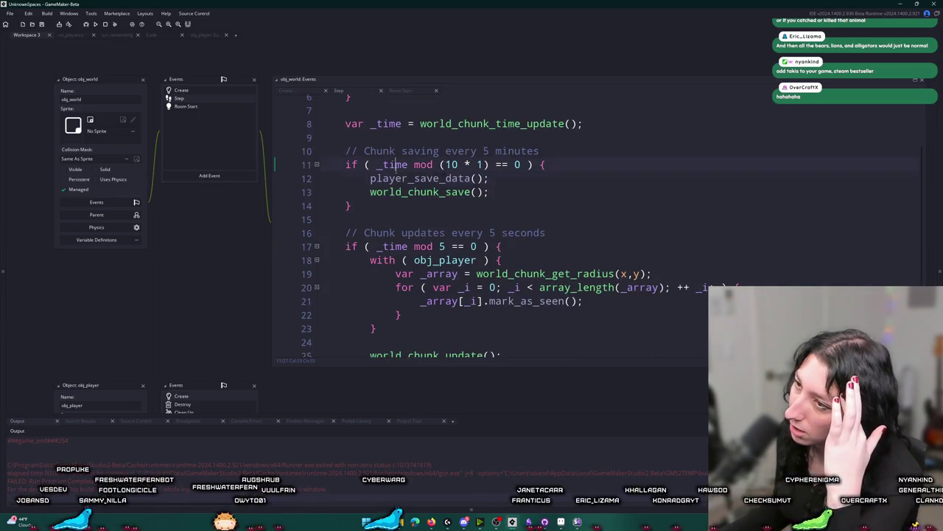
# Insert a new line after line 11, above player_save_data(), in obj_world's Step code.
pyautogui.scroll(2, 442, 221)
pyautogui.doubleClick(392, 224)
pyautogui.doubleClick(420, 250)
pyautogui.doubleClick(416, 237)
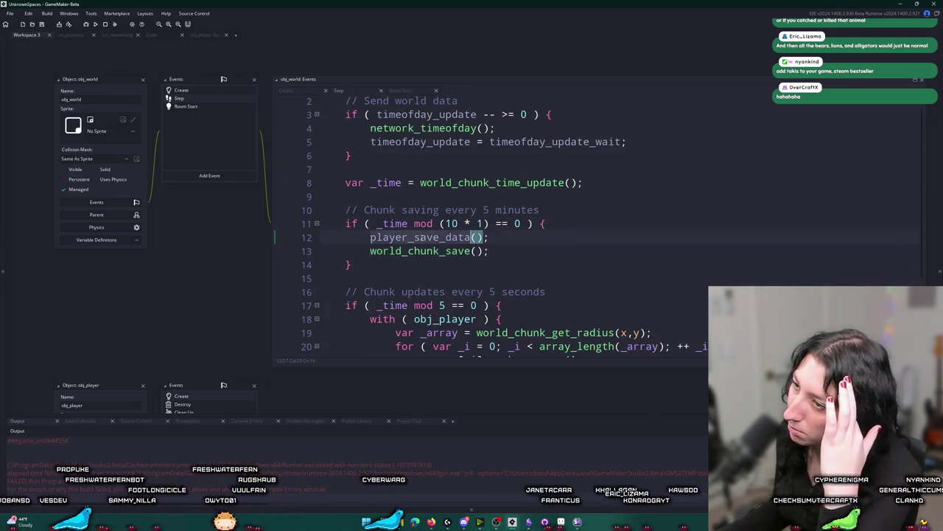
pyautogui.scroll(1, 442, 243)
pyautogui.doubleClick(392, 238)
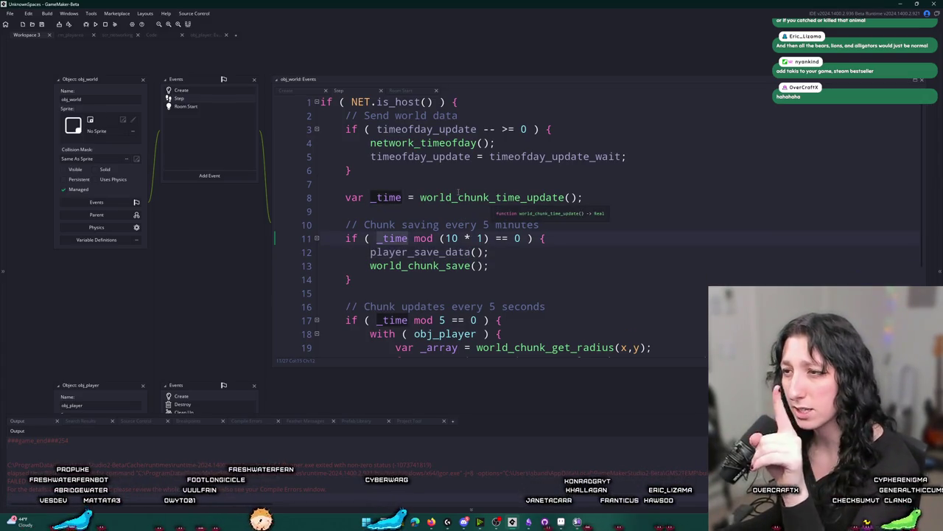
pyautogui.doubleClick(417, 252)
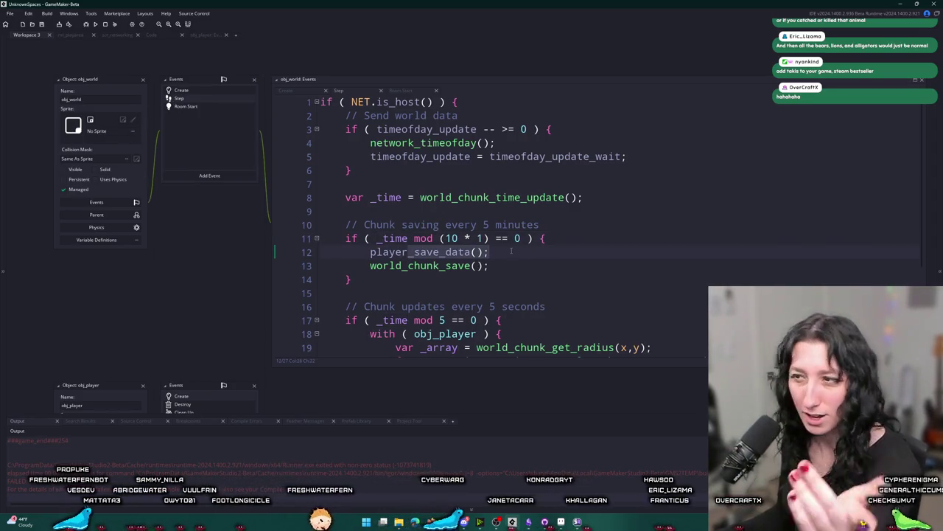
pyautogui.click(473, 252)
pyautogui.click(575, 238)
pyautogui.press('Return')
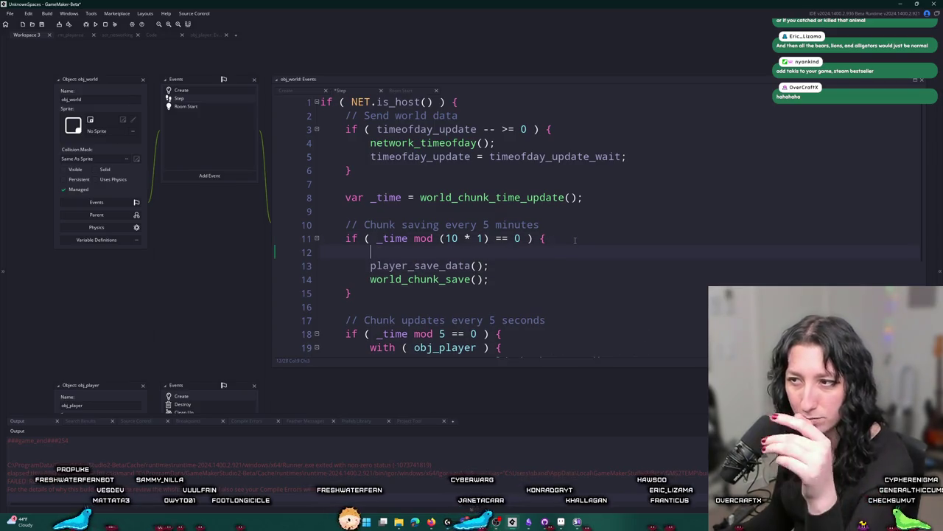
# Add show_message("FART"); in Step and show_message("FWICK"); in Room Start, then run the game.
pyautogui.write('show_message')
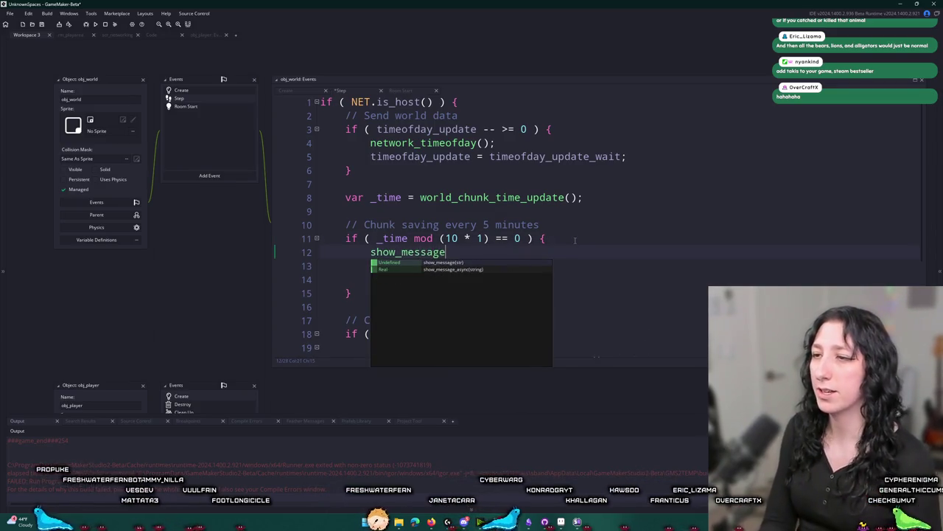
pyautogui.write('("FART");')
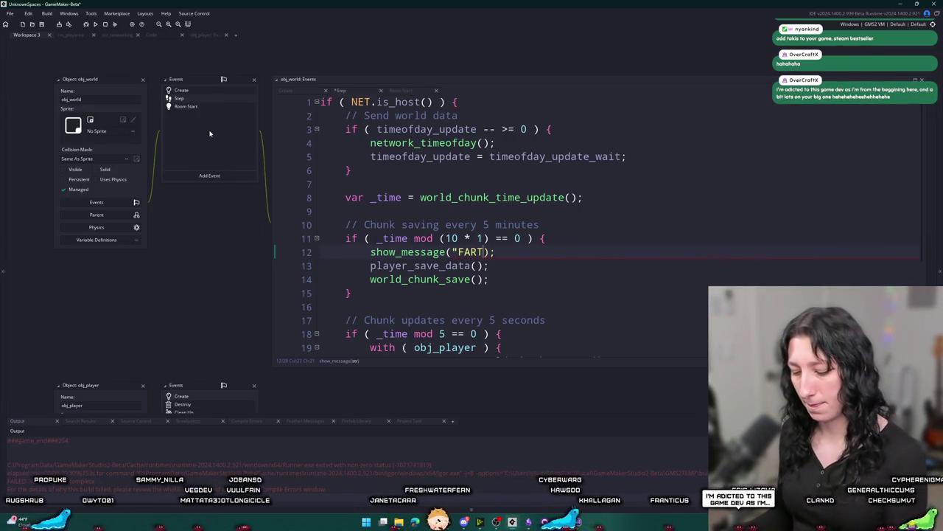
pyautogui.click(193, 106)
pyautogui.write('show_me')
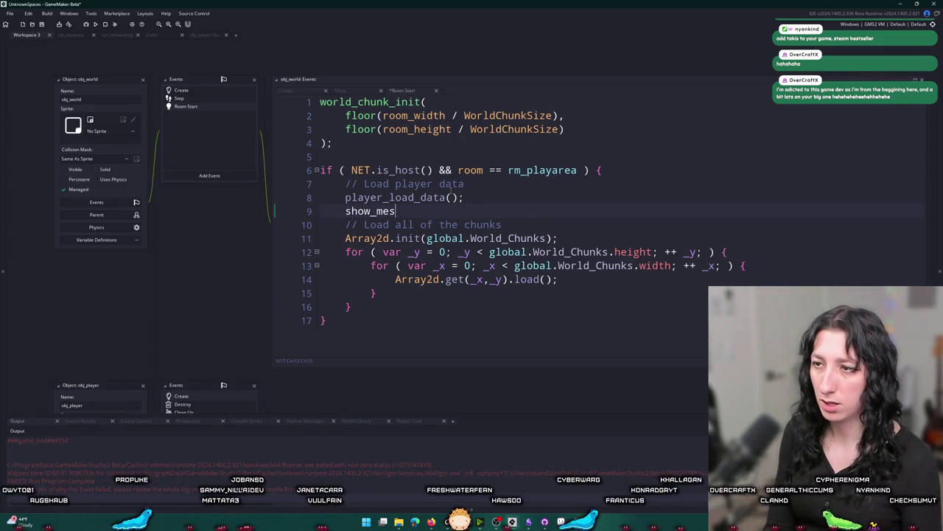
pyautogui.write('sage("F')
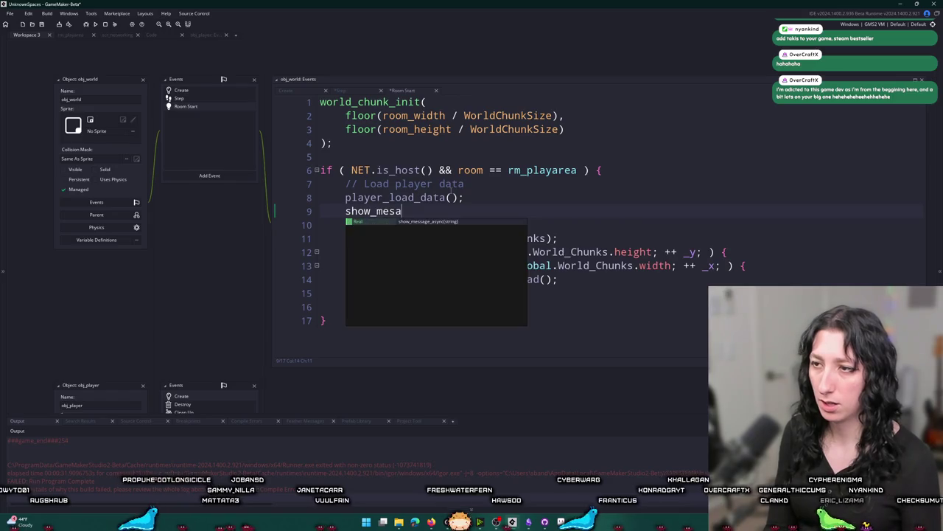
pyautogui.write('WICK");')
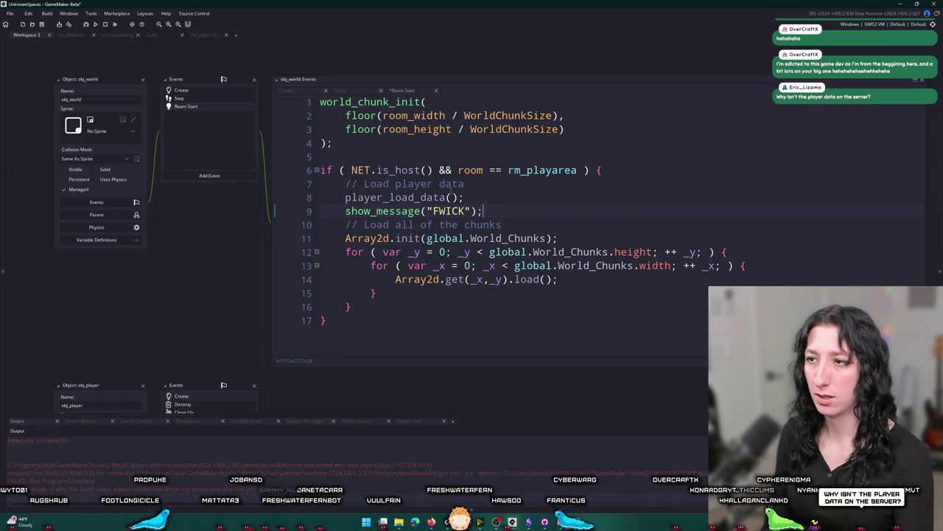
pyautogui.press('F5')
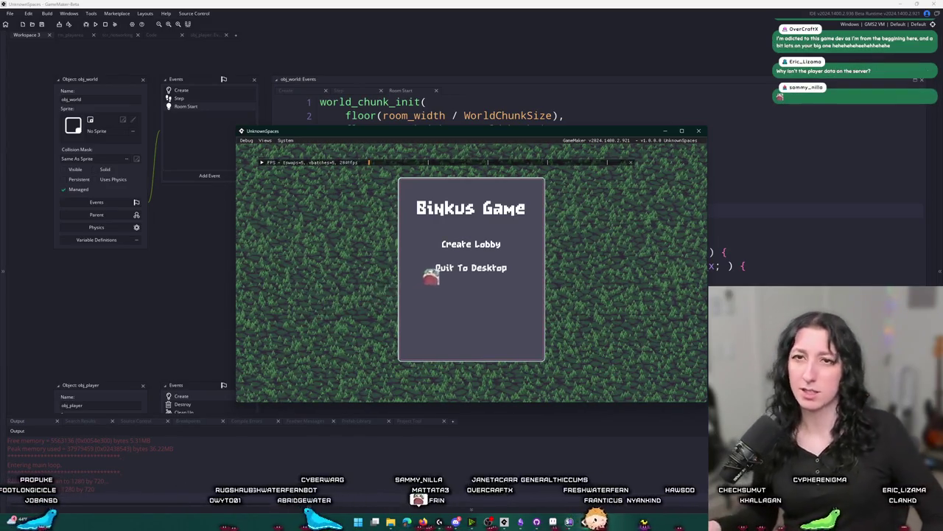
# Host a lobby to trigger the debug messages, then delete the FWICK line from Room Start.
pyautogui.click(497, 243)
pyautogui.moveTo(485, 135); pyautogui.dragTo(519, 341)
pyautogui.click(331, 206)
pyautogui.press('BackSpace')
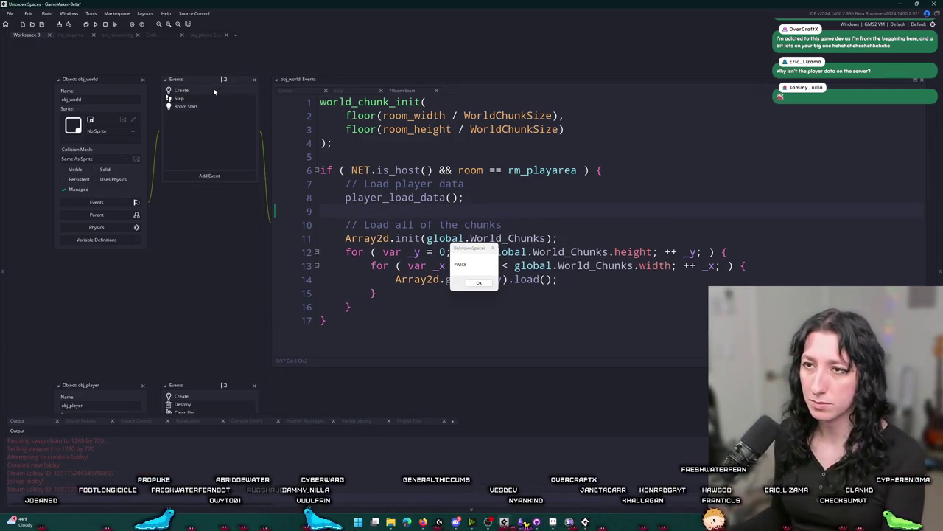
# Delete the show_message("FART") line from obj_world's Step code.
pyautogui.click(179, 98)
pyautogui.tripleClick(517, 251)
pyautogui.press('BackSpace')
pyautogui.click(504, 323)
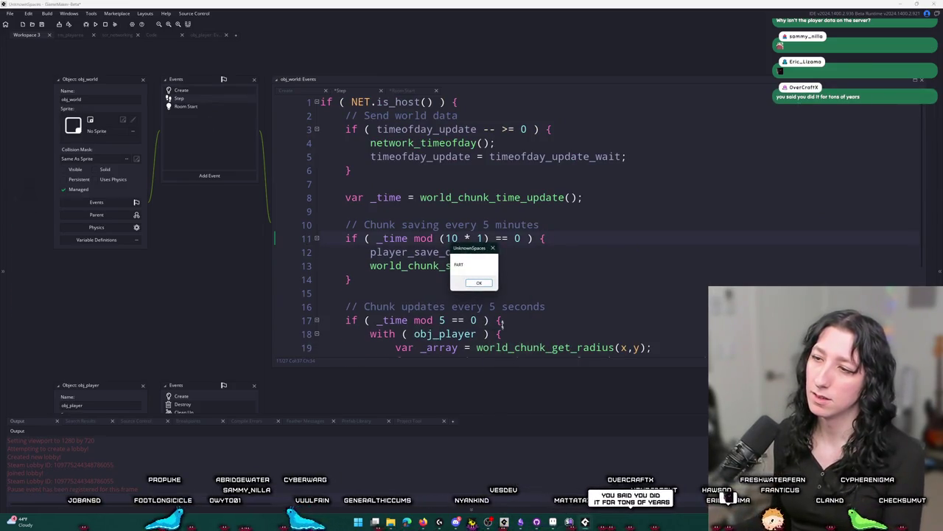
# Dismiss the game's message to end the test run and review the Step code's save call.
pyautogui.click(104, 24)
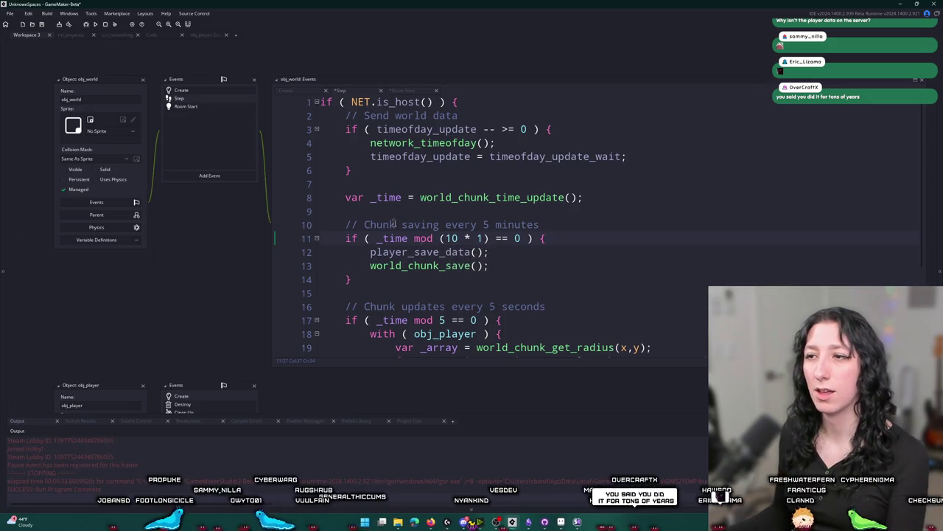
pyautogui.click(481, 265)
pyautogui.click(472, 253)
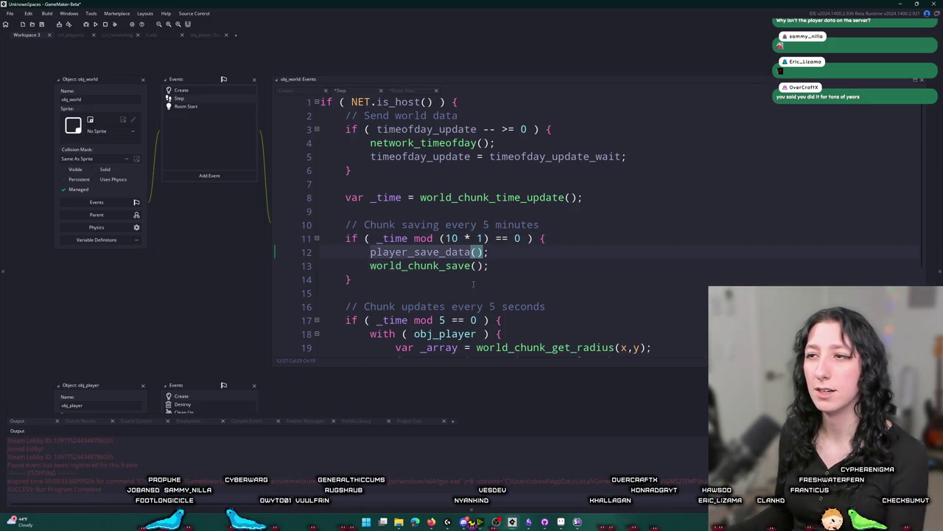
pyautogui.scroll(-3, 474, 285)
pyautogui.scroll(3, 489, 300)
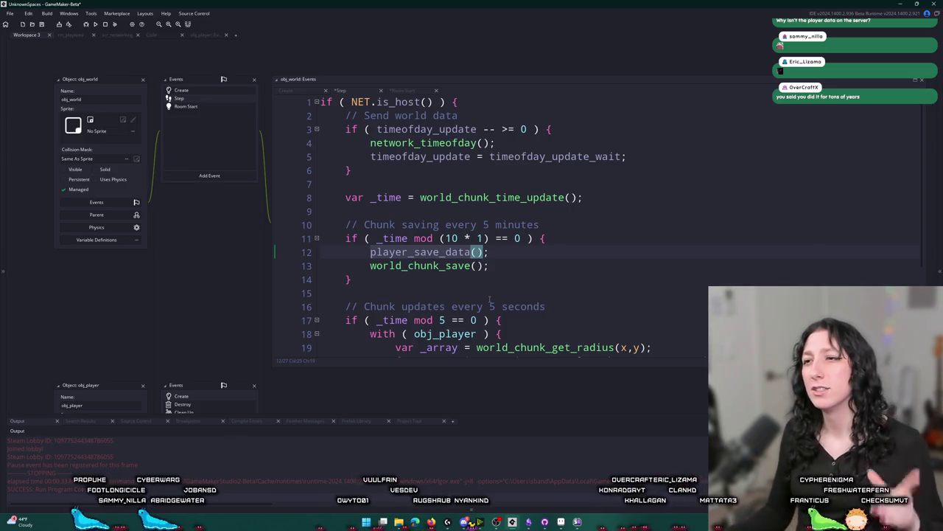
pyautogui.click(407, 238)
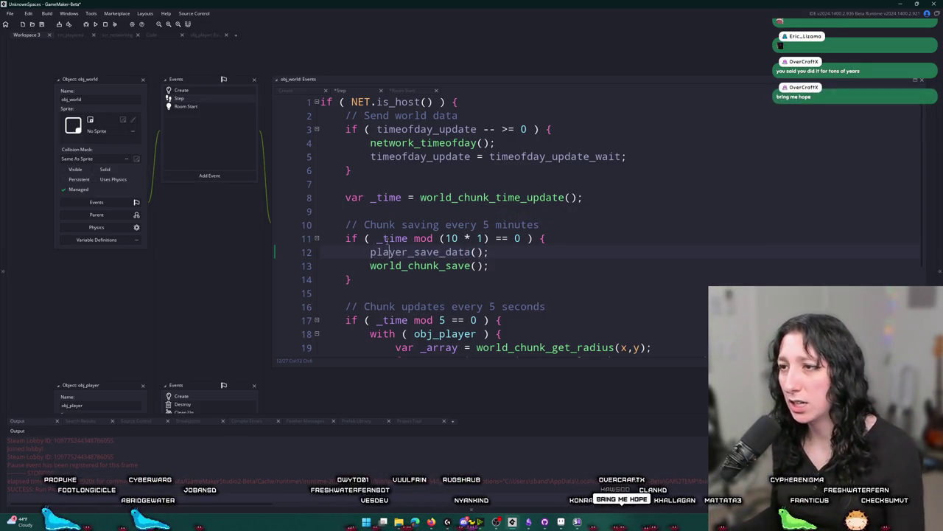
# Try adding + 1 on line 8, check the chunk folder, undo it, and reopen Room Start.
pyautogui.click(579, 197)
pyautogui.write('+ 1')
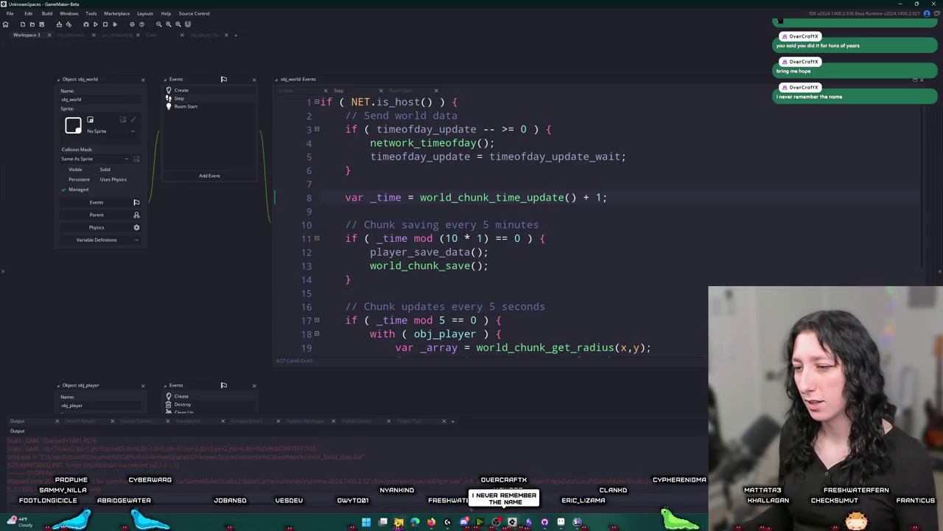
pyautogui.hotkey('alt', 'Tab')
pyautogui.hotkey('alt', 'Tab')
pyautogui.hotkey('ctrl', 'z')
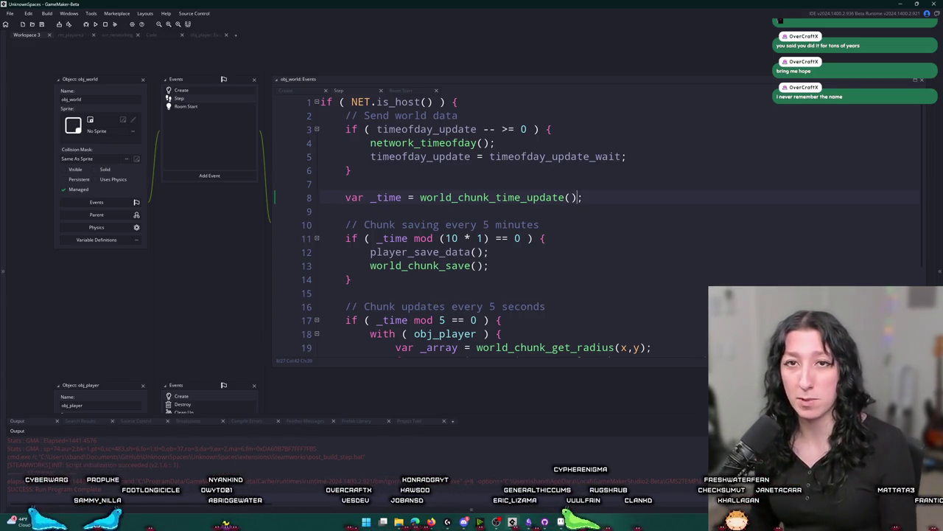
pyautogui.doubleClick(193, 107)
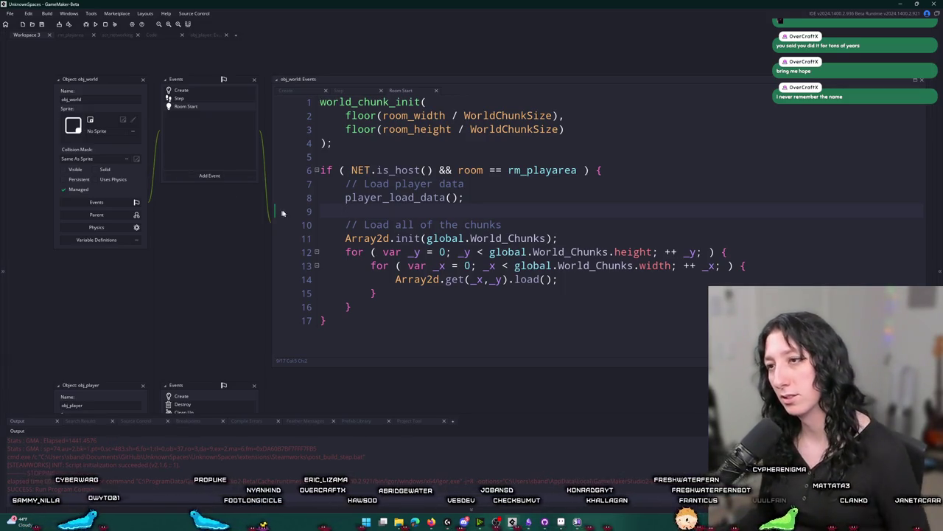
# Place the caret at the end of line 8 in Room Start, leaving the code unchanged.
pyautogui.click(484, 195)
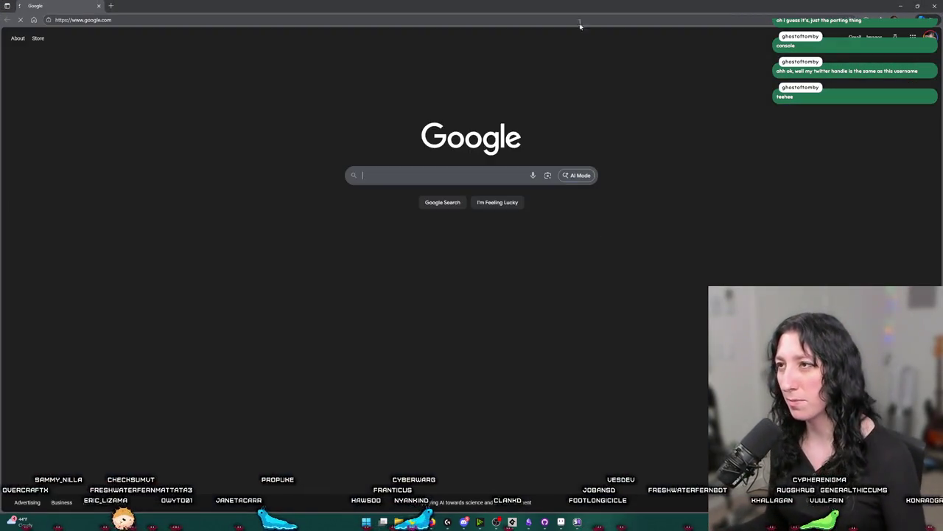
# Maximize Chrome and go to twitter.com.
pyautogui.doubleClick(571, 13)
pyautogui.doubleClick(540, 56)
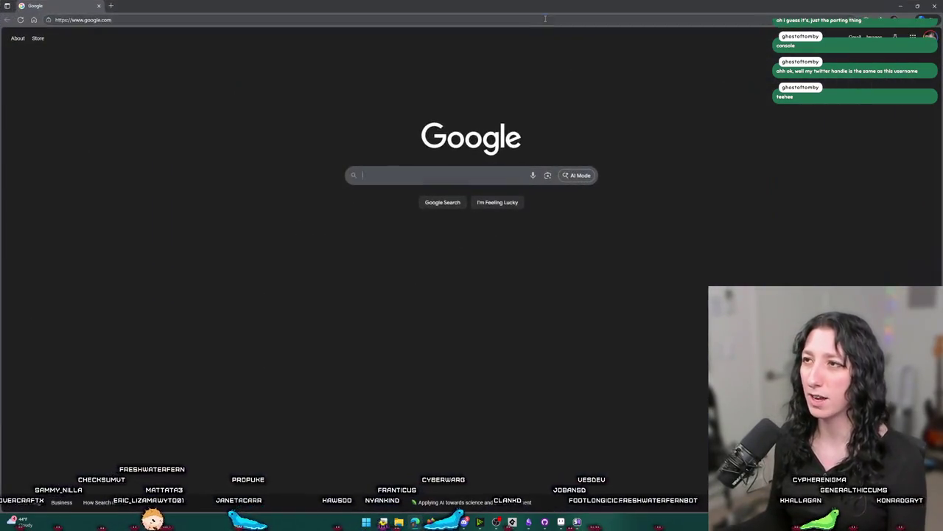
pyautogui.click(545, 18)
pyautogui.write('twitter')
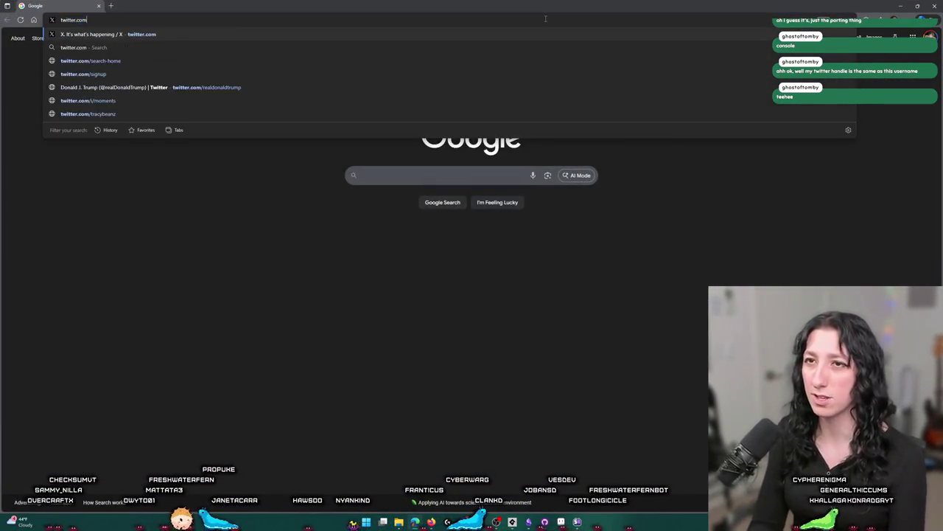
pyautogui.press('Return')
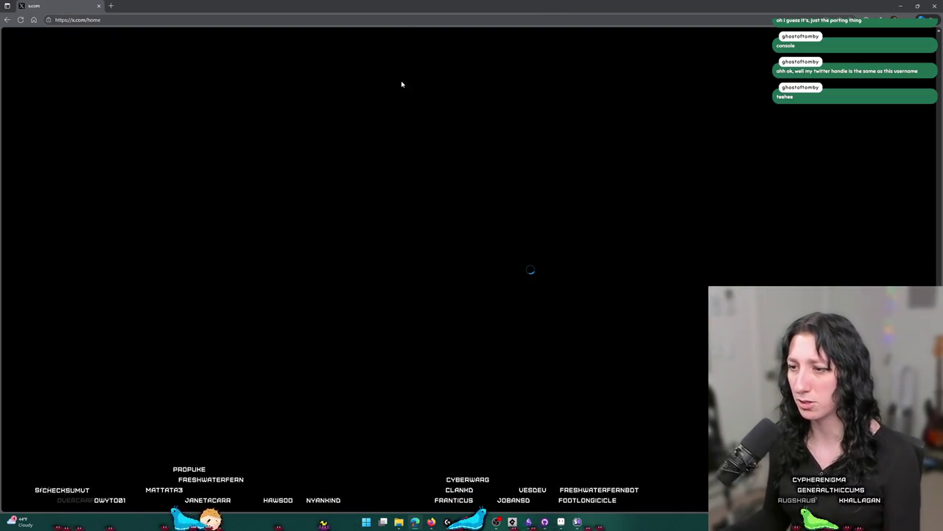
# Check the viewer's X profile, which reports the account doesn't exist, then return to GameMaker.
pyautogui.hotkey('alt', 'Tab')
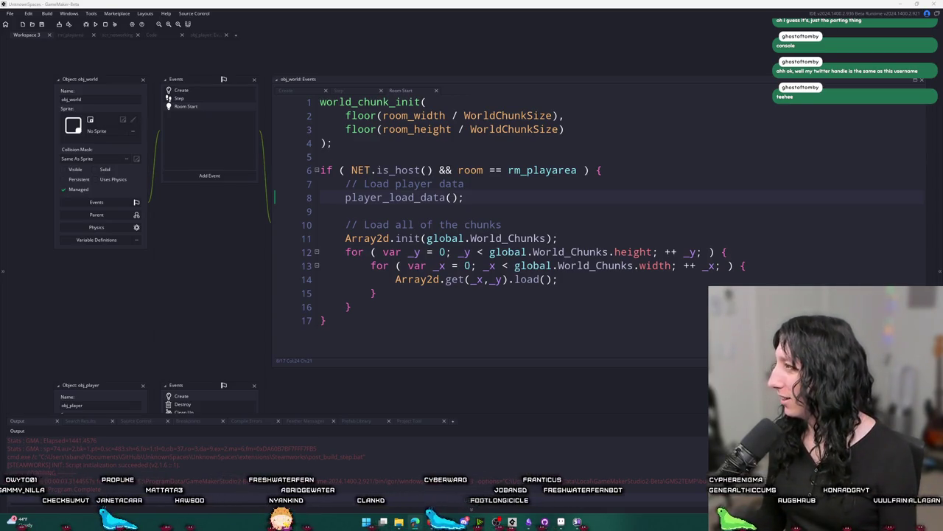
pyautogui.hotkey('alt', 'Tab')
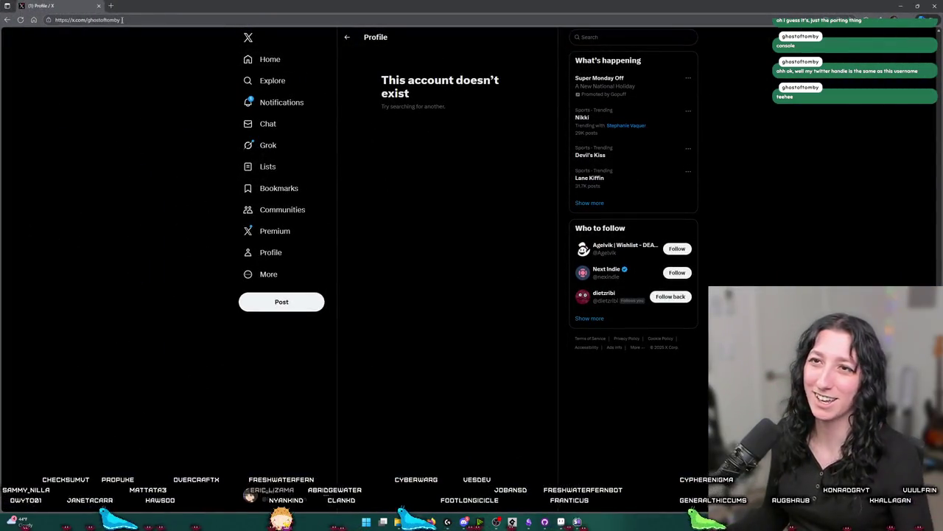
pyautogui.click(112, 216)
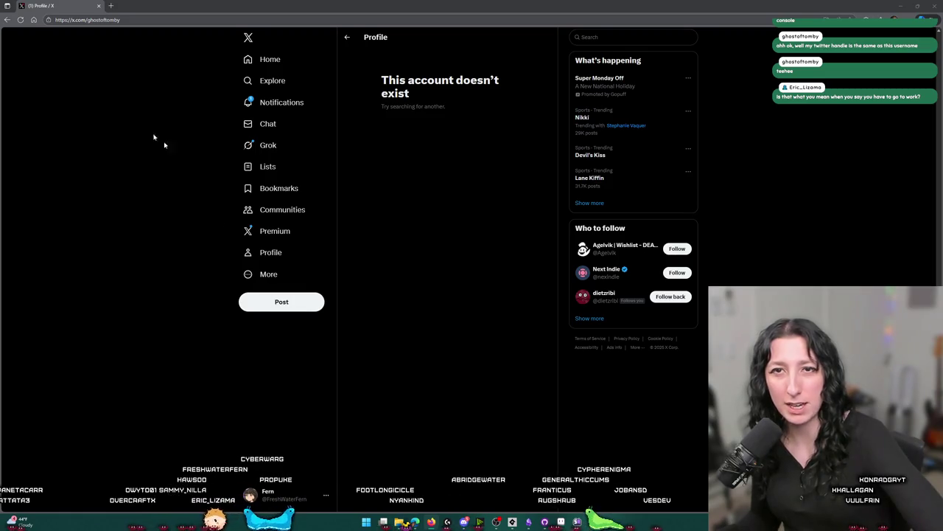
pyautogui.hotkey('alt', 'Tab')
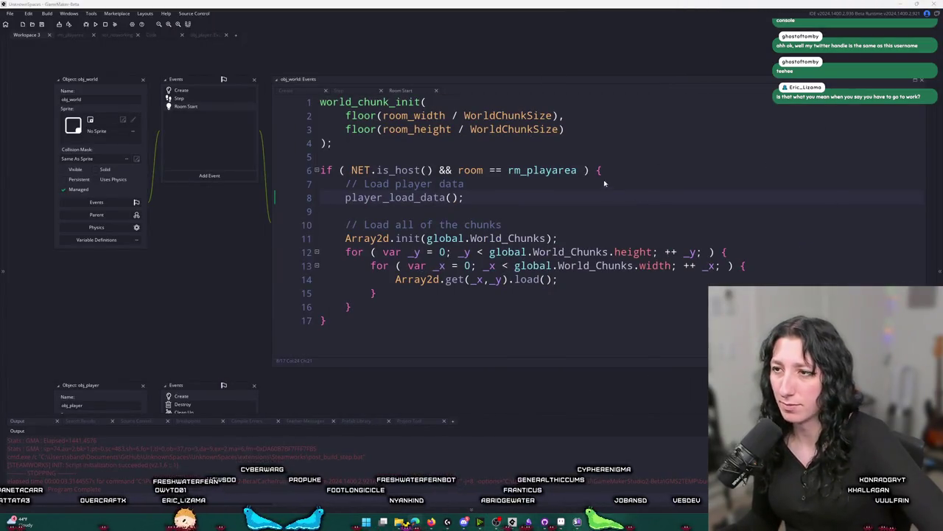
# Switch obj_world from Room Start to its Step event code with player_save_data() and world_chunk_save().
pyautogui.click(569, 195)
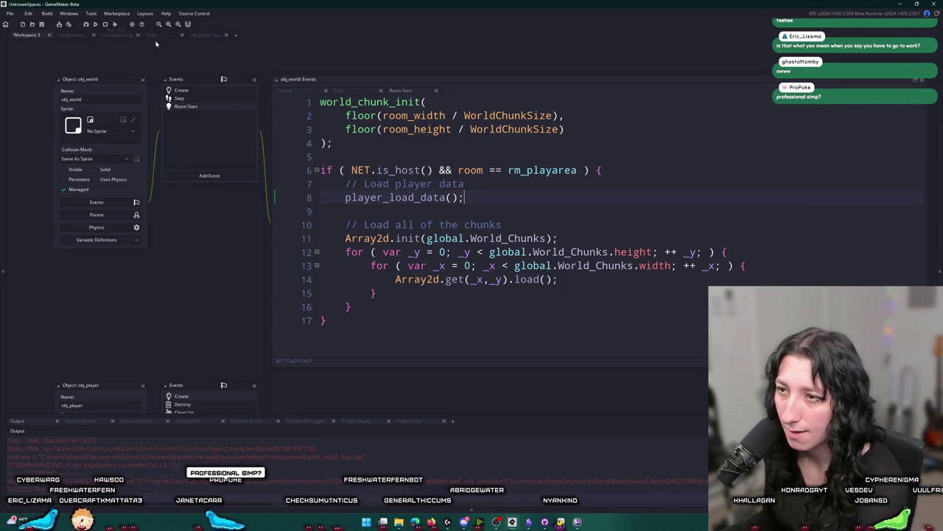
pyautogui.scroll(-5, 393, 197)
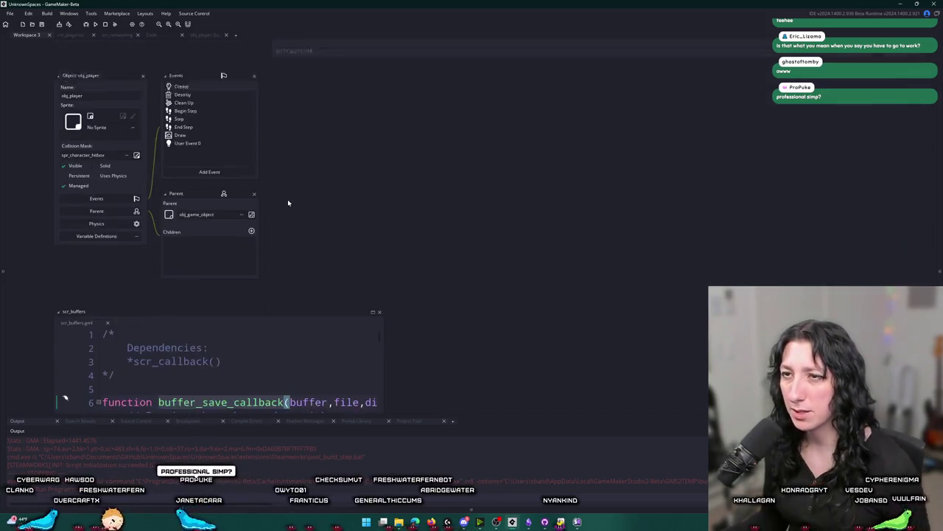
pyautogui.scroll(4, 288, 199)
pyautogui.scroll(1, 187, 68)
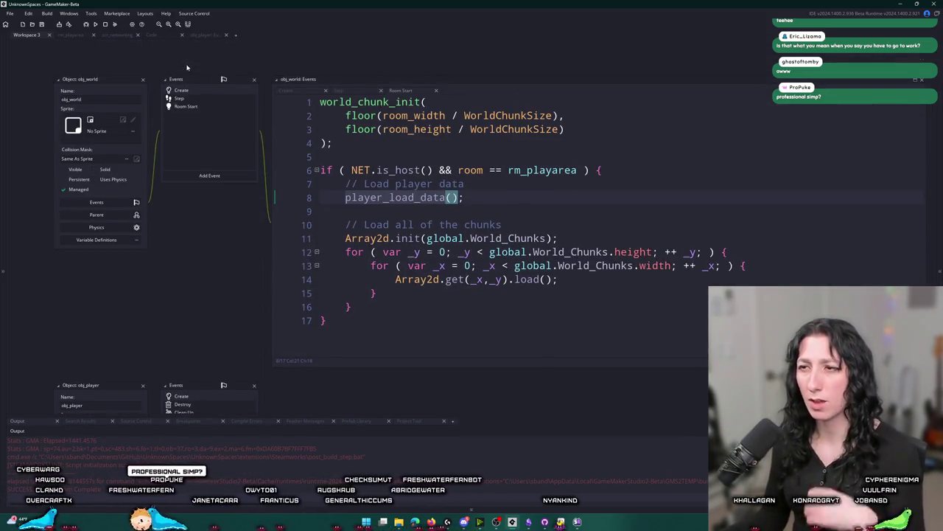
pyautogui.click(204, 98)
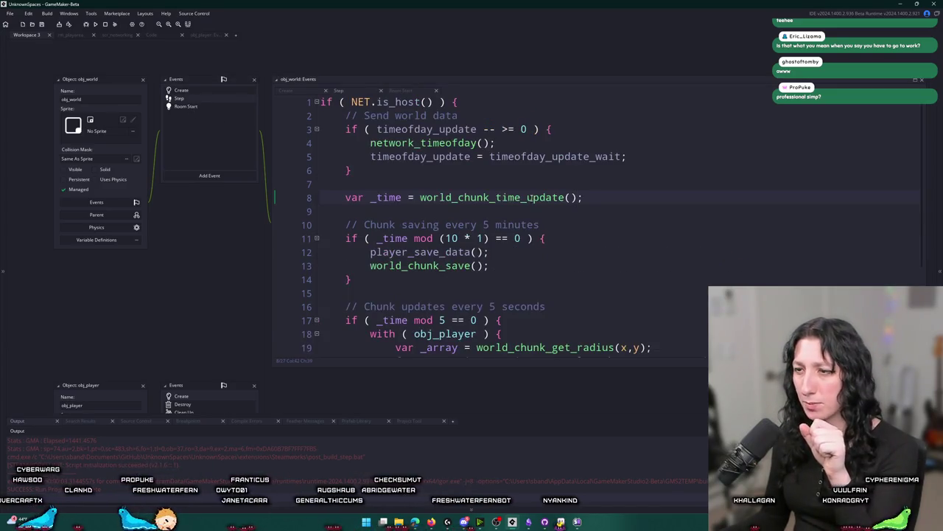
pyautogui.scroll(-1, 528, 198)
pyautogui.click(490, 221)
pyautogui.scroll(-2, 489, 222)
pyautogui.scroll(3, 489, 221)
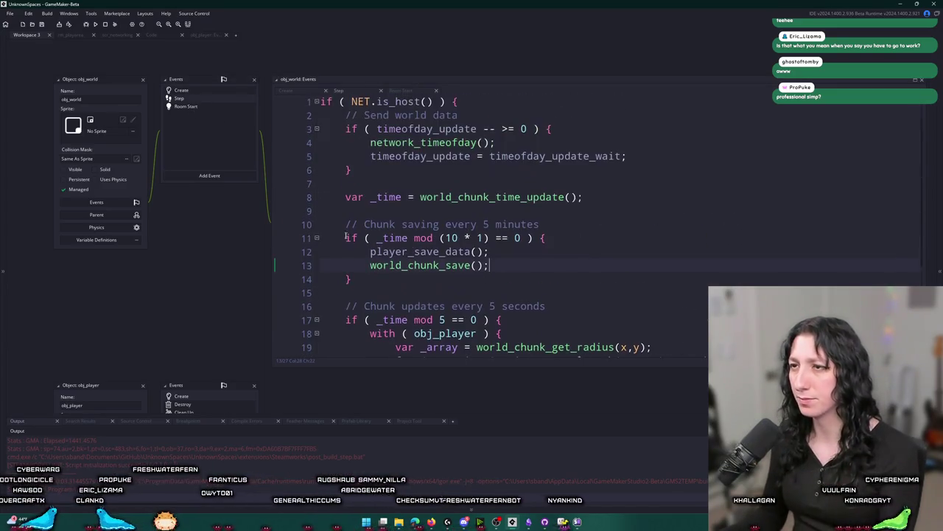
# Add show_message("YEAH, WE GOT DATA"); after get_load_data in obj_world's Create event, then build and run.
pyautogui.click(193, 90)
pyautogui.scroll(-10, 791, 283)
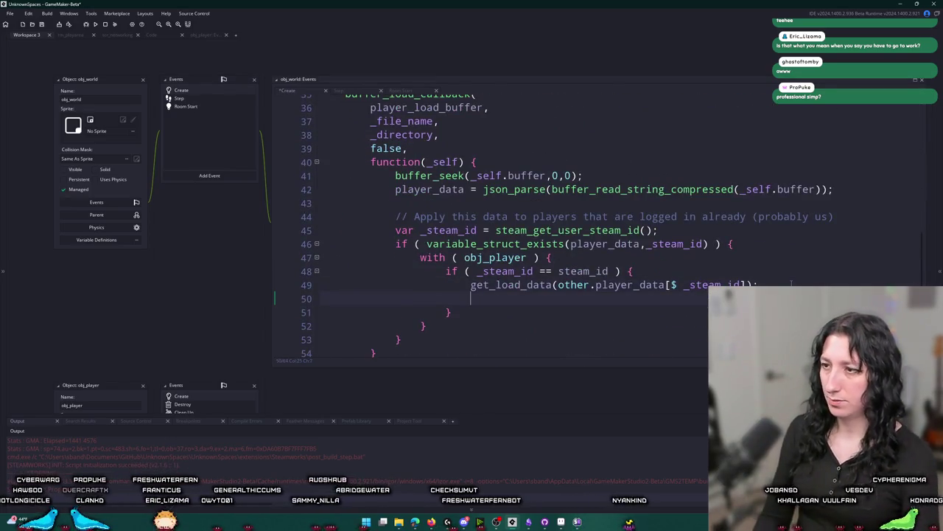
pyautogui.press('Return')
pyautogui.write('show_mesage(')
pyautogui.press('BackSpace')
pyautogui.press('BackSpace')
pyautogui.write('sage("')
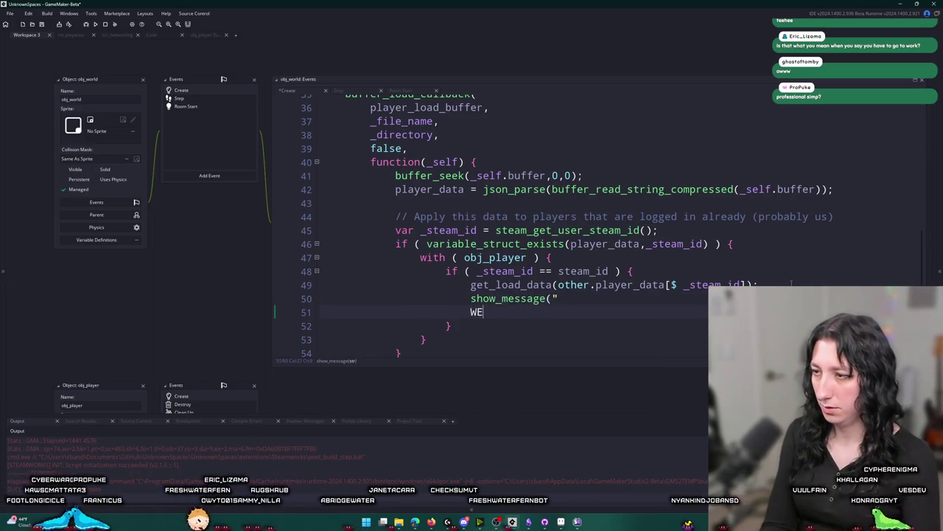
pyautogui.write('YEAH')
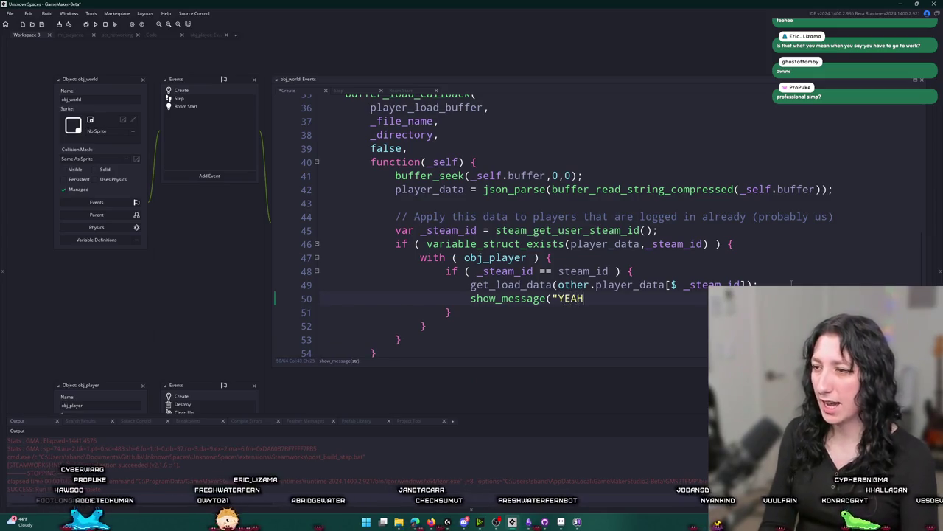
pyautogui.write(', WE GOT DATA");')
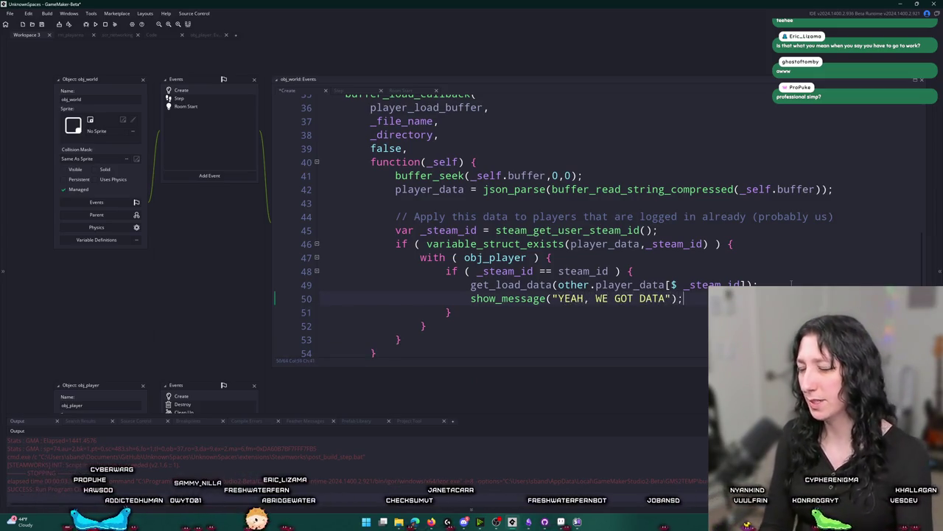
pyautogui.press('F5')
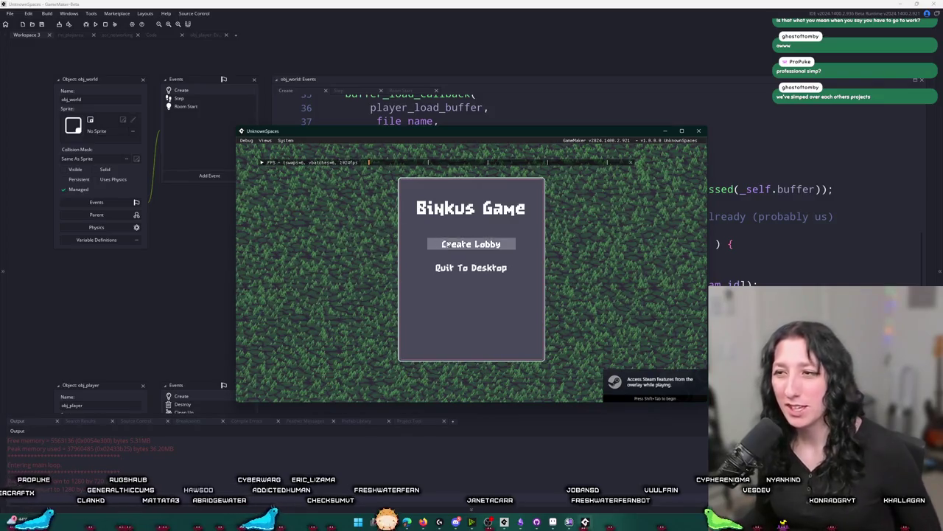
# Host a lobby, dismiss the "YEAH, WE GOT DATA" message, and check the inventory for the saved outfit.
pyautogui.click(471, 244)
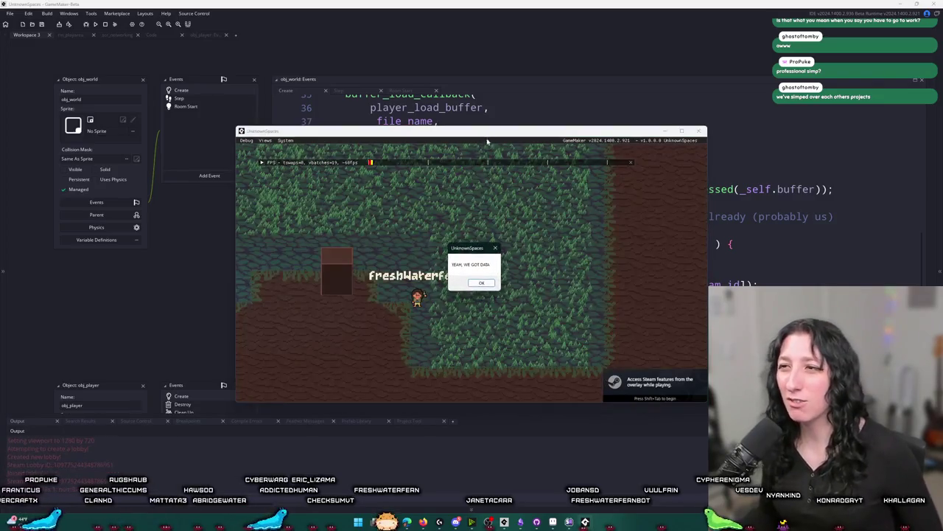
pyautogui.click(476, 284)
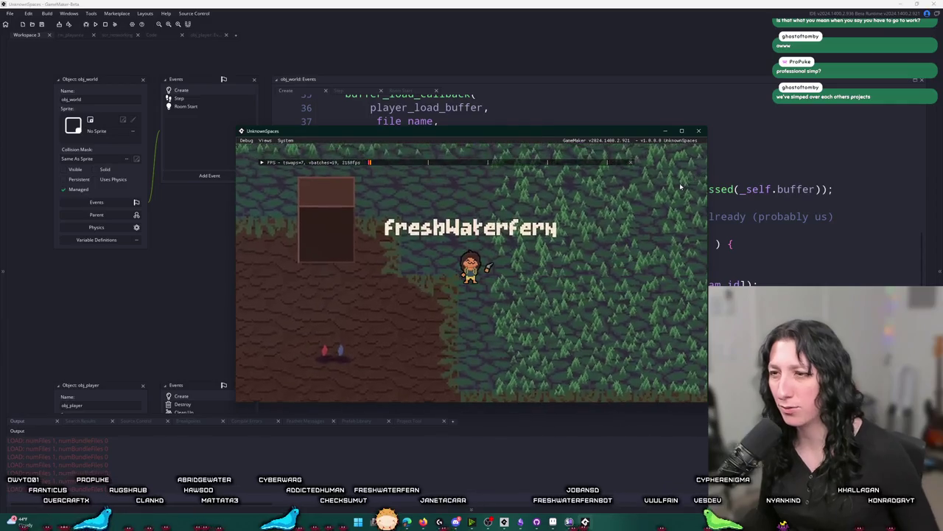
pyautogui.press('i')
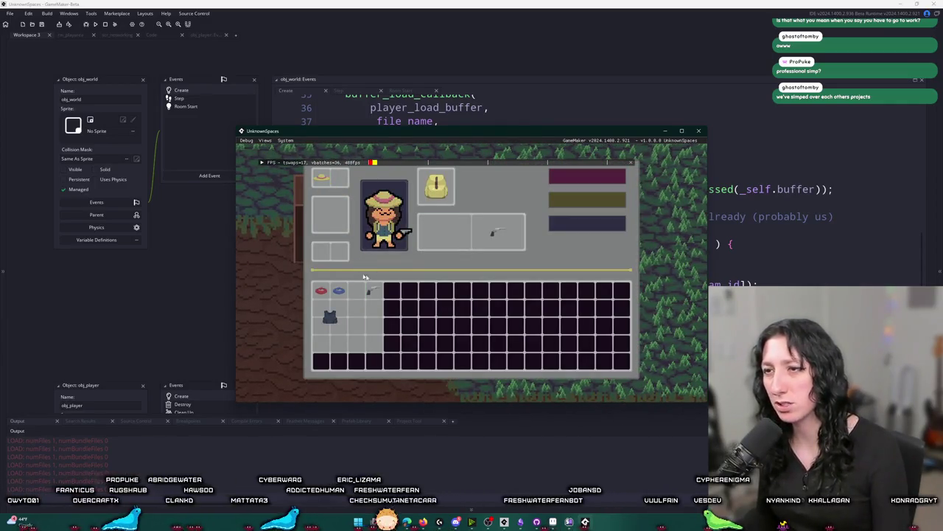
pyautogui.press('i')
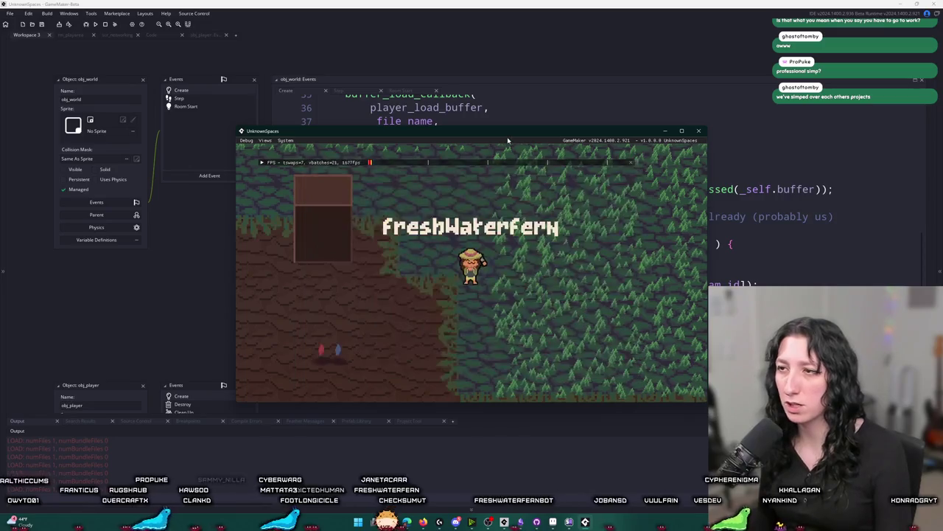
pyautogui.press('i')
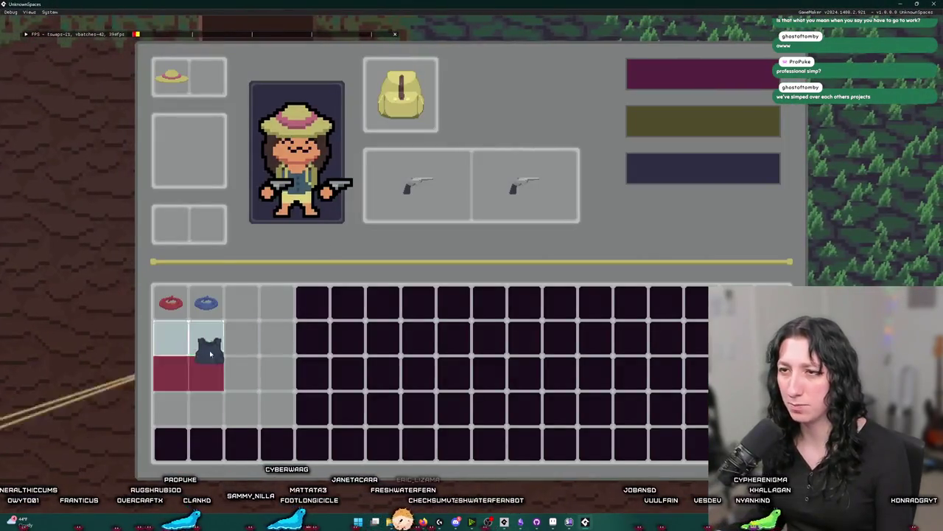
pyautogui.press('i')
# Walk the character north, then bring the default save folder window forward.
pyautogui.press('w')
pyautogui.hotkey('alt', 'Tab')
pyautogui.hotkey('alt', 'Tab')
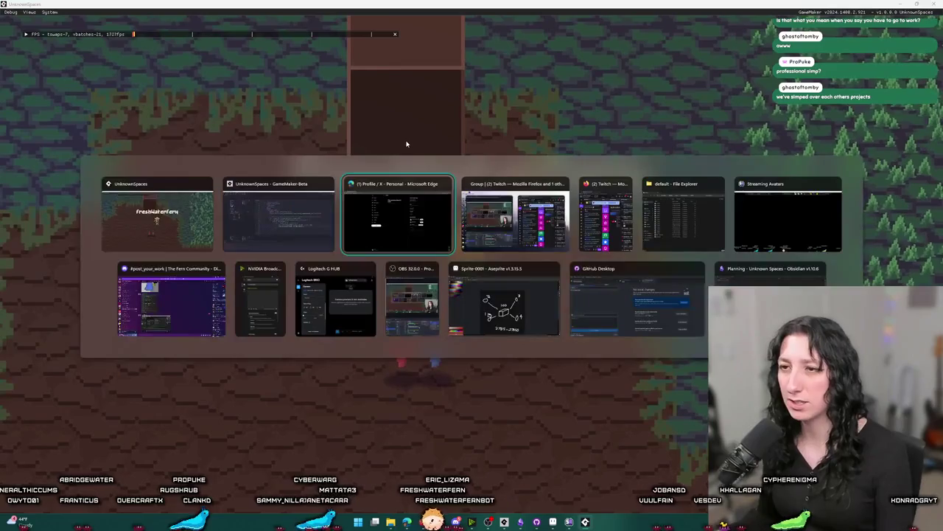
pyautogui.click(719, 222)
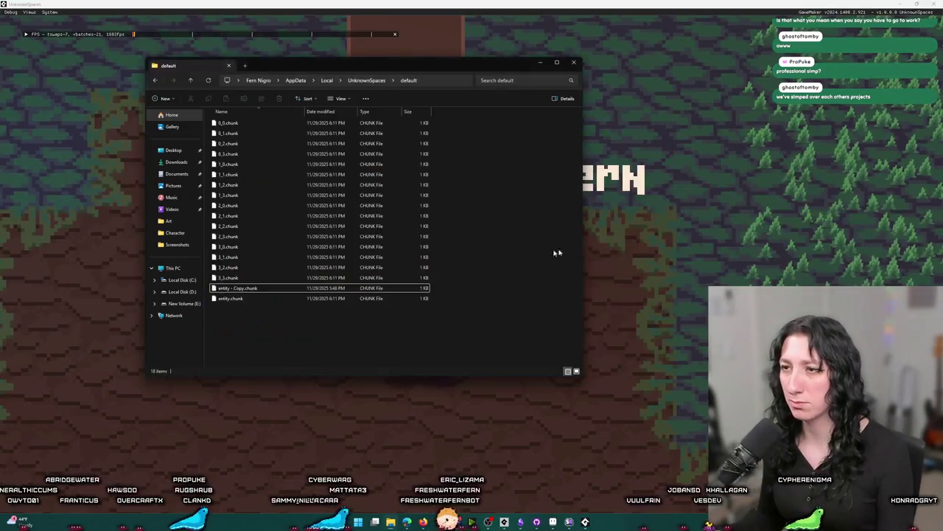
# Delete the entity - Copy.chunk backup, then walk and swing the tool in the game.
pyautogui.click(319, 300)
pyautogui.press('Delete')
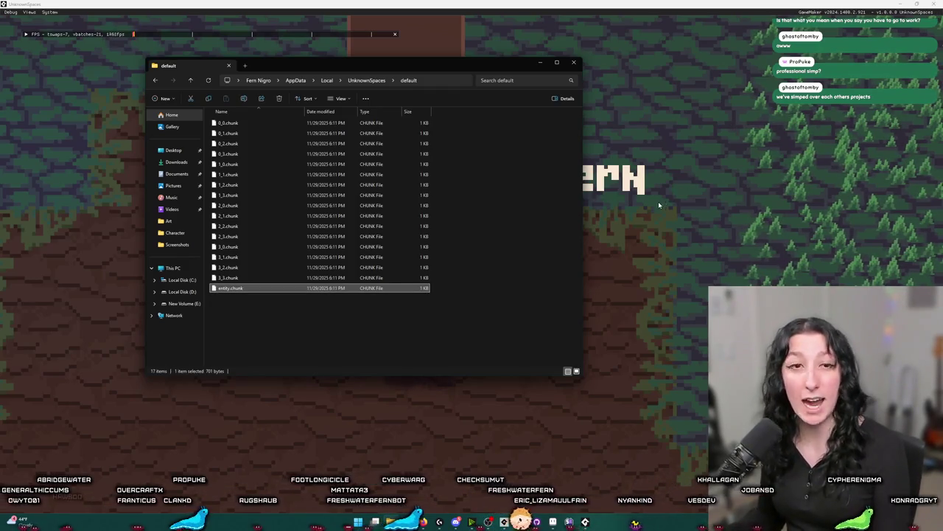
pyautogui.click(753, 160)
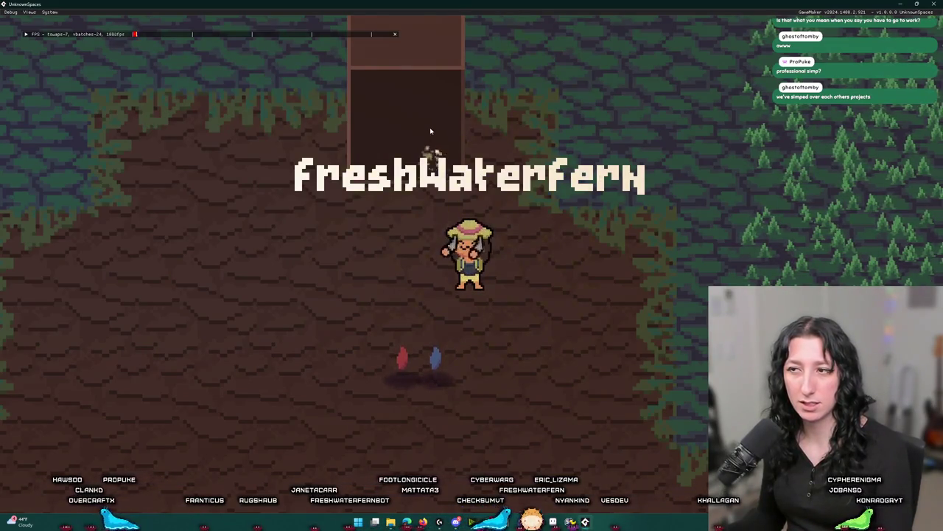
pyautogui.press('a')
pyautogui.click(488, 116)
# Reselect entity.chunk in the save folder, inspect its context menu, and return to the game.
pyautogui.hotkey('alt', 'Tab')
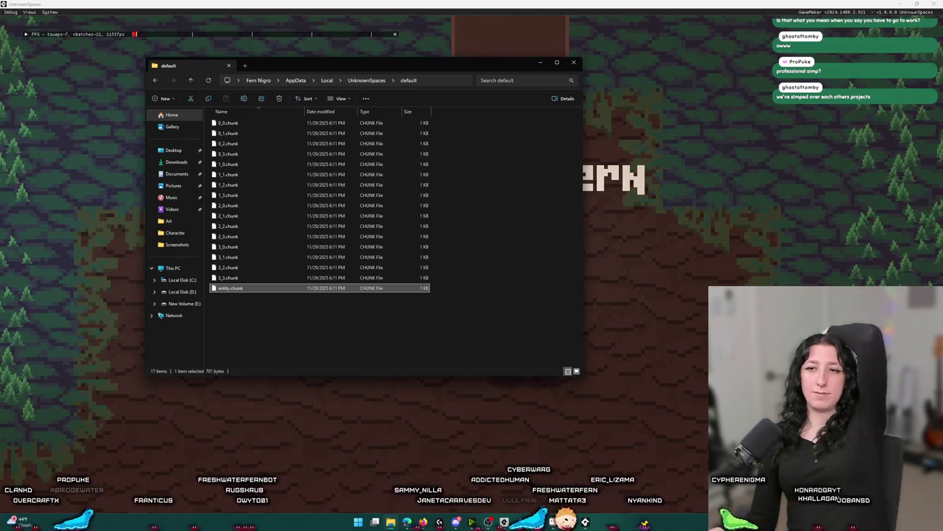
pyautogui.click(320, 326)
pyautogui.click(305, 288)
pyautogui.click(288, 317)
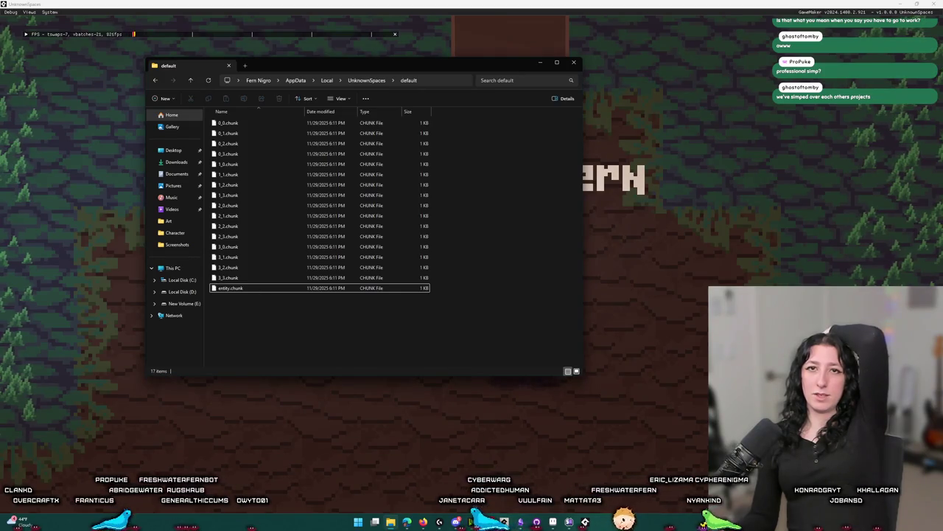
pyautogui.click(229, 287)
pyautogui.rightClick(237, 317)
pyautogui.press('Escape')
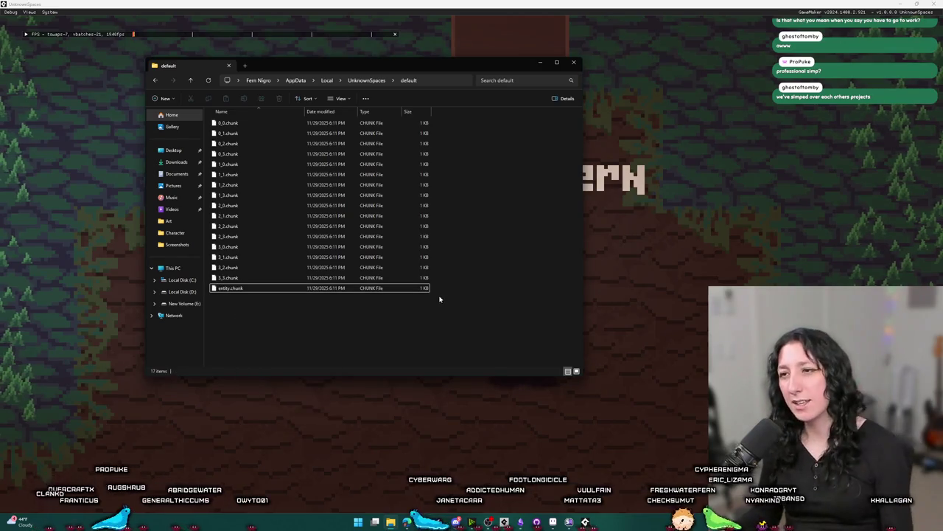
pyautogui.click(734, 260)
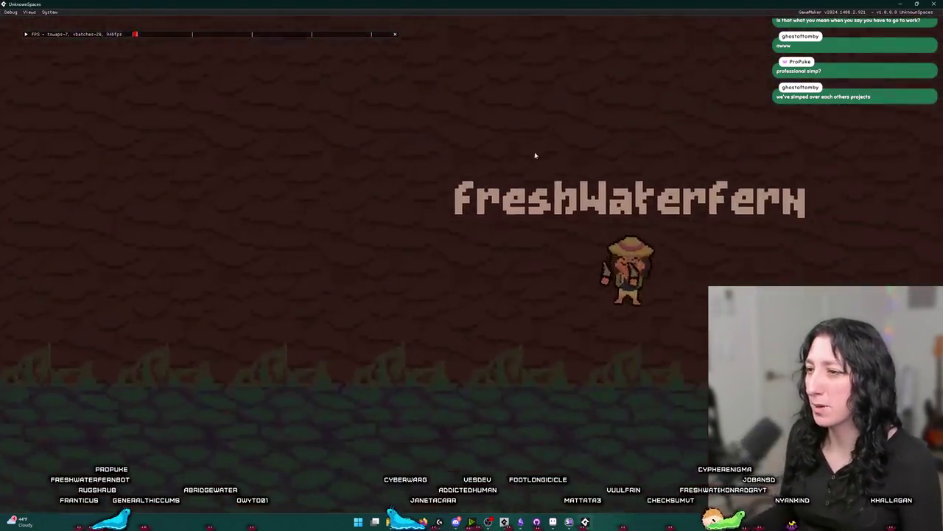
# Drop and recollect the gun and crystals, then equip the gun in the left weapon slot.
pyautogui.press('a')
pyautogui.press('i')
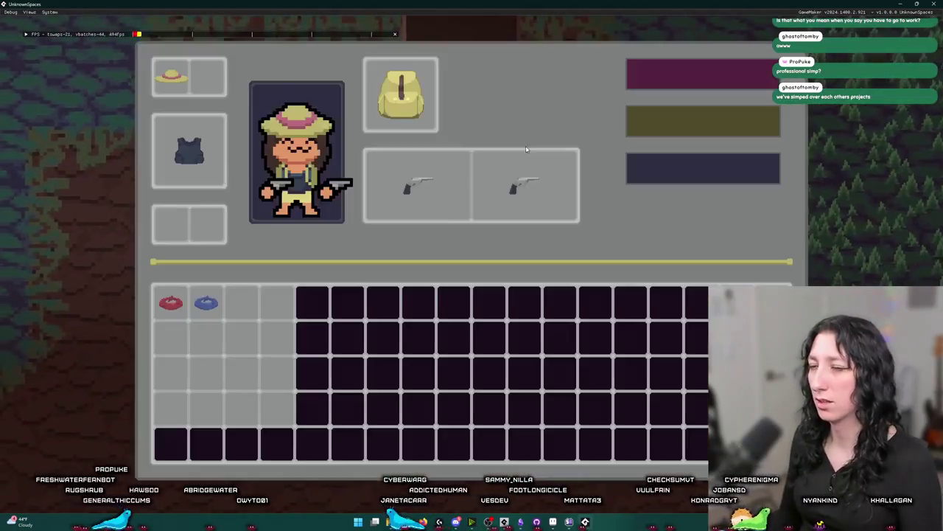
pyautogui.press('i')
pyautogui.press('i')
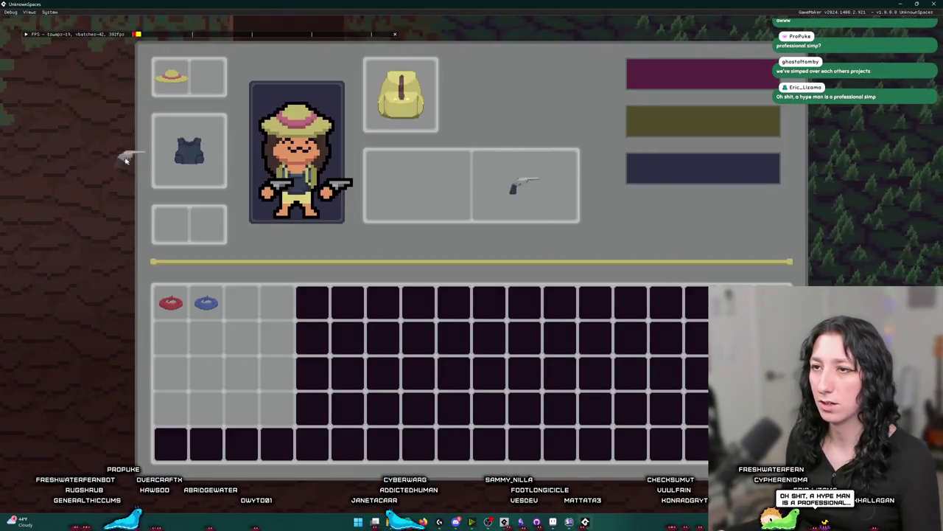
pyautogui.press('i')
pyautogui.press('a')
pyautogui.press('d')
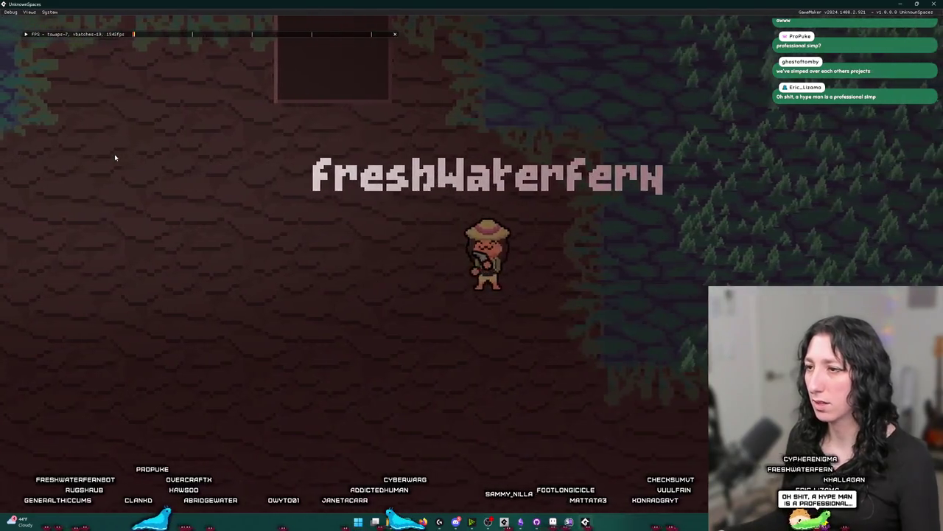
pyautogui.press('i')
pyautogui.moveTo(169, 337); pyautogui.dragTo(402, 185)
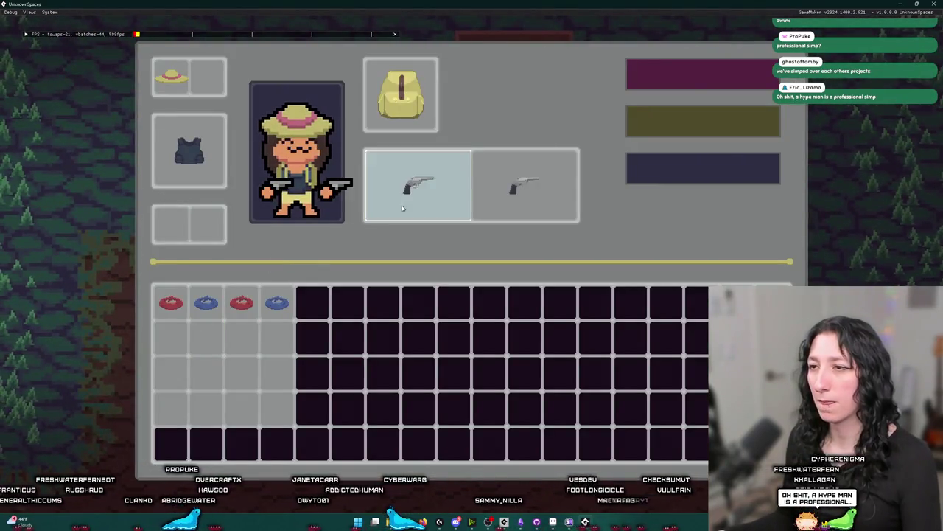
pyautogui.press('i')
pyautogui.press('i')
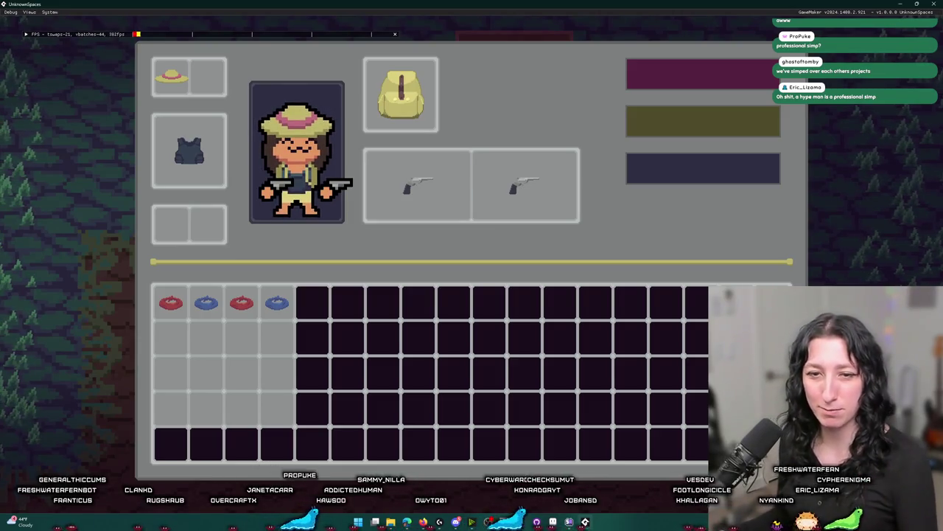
# Grapple around the forest and over the box, then quit the game.
pyautogui.press('i')
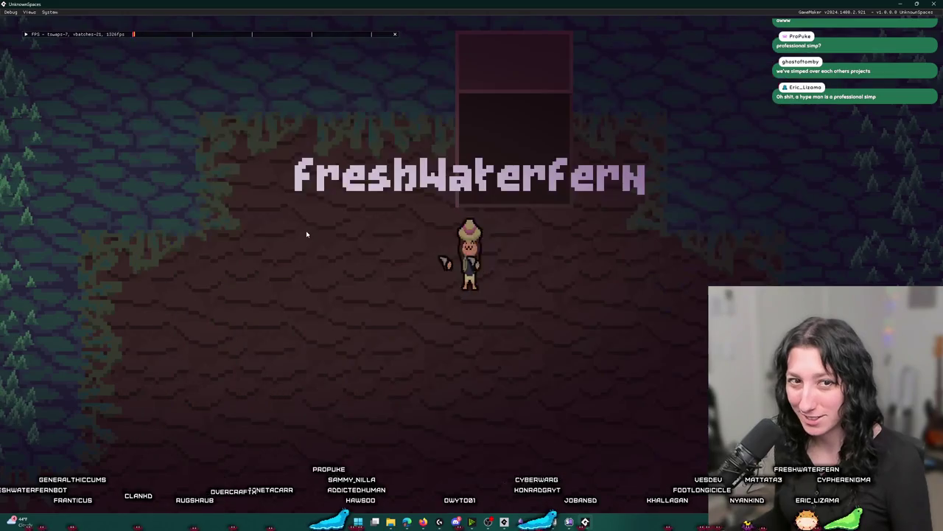
pyautogui.click(516, 126)
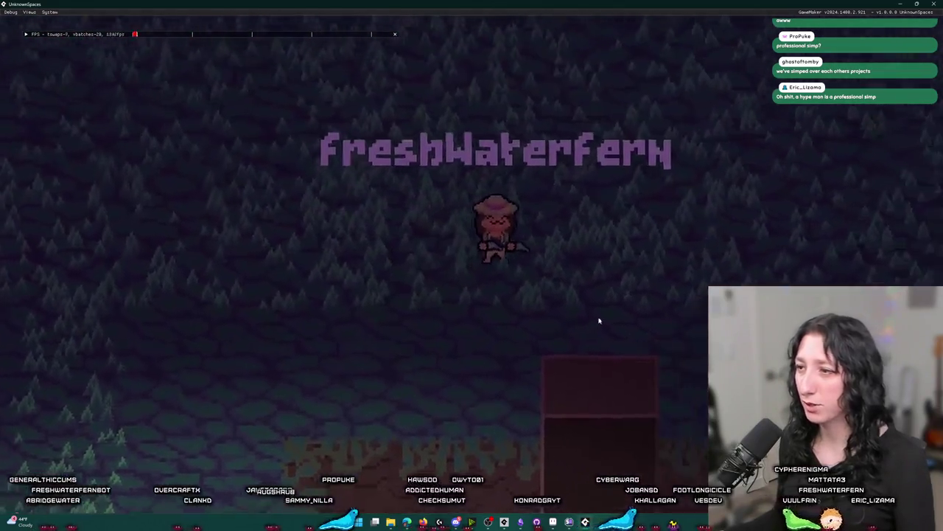
pyautogui.click(462, 385)
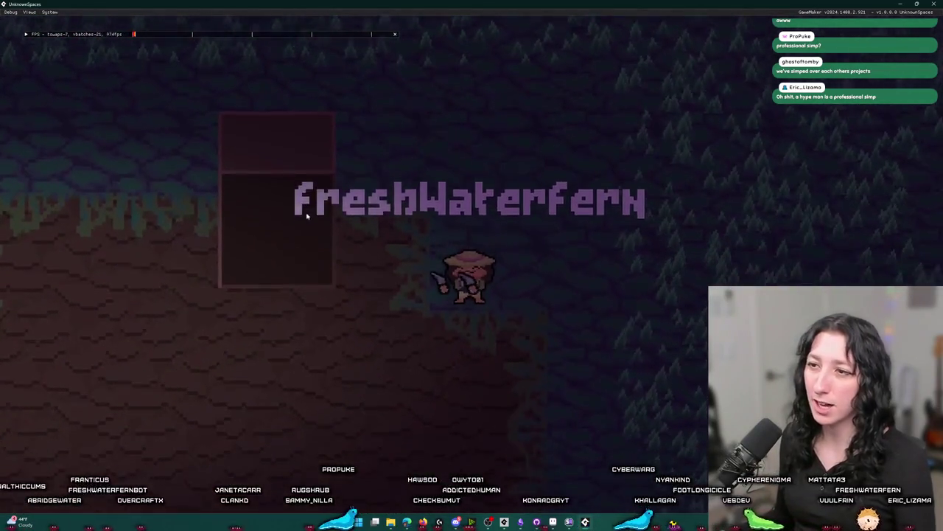
pyautogui.click(226, 272)
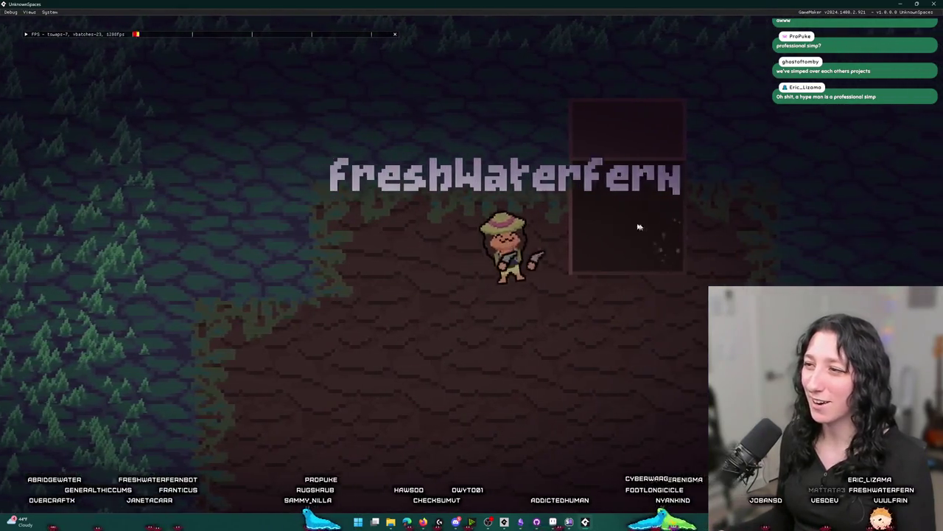
pyautogui.click(401, 219)
pyautogui.click(553, 236)
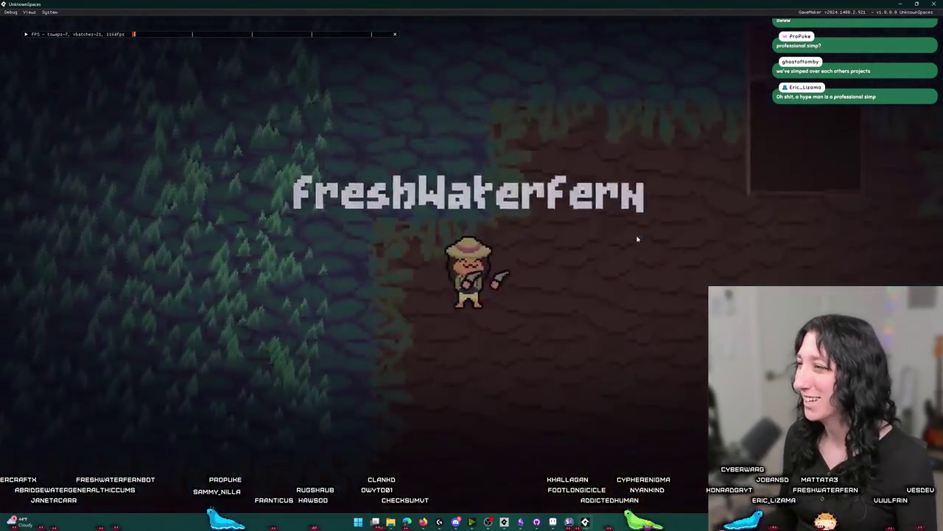
pyautogui.click(638, 239)
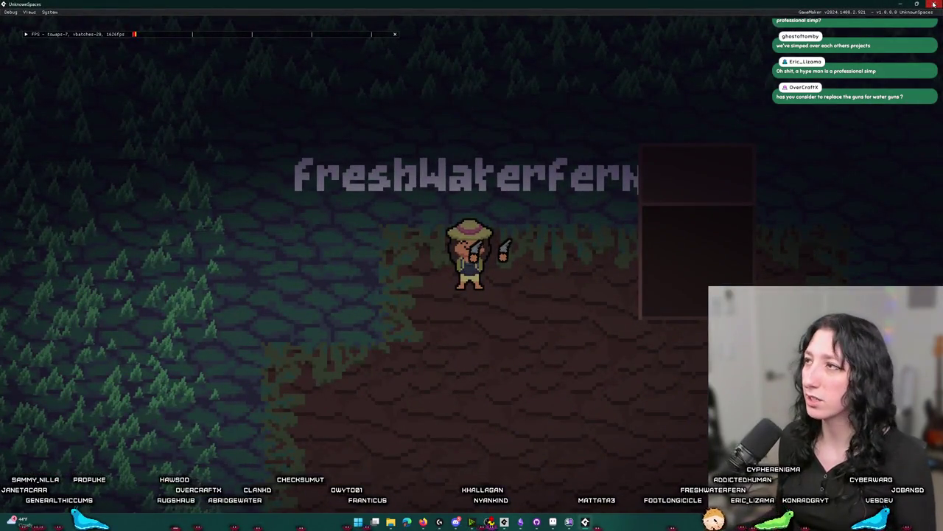
pyautogui.press('Escape')
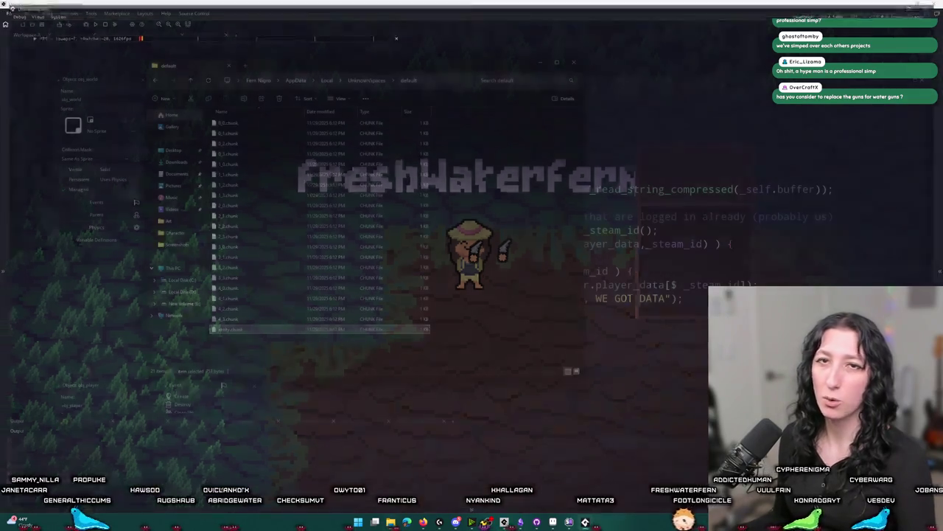
# Comment out network_update_inventory on line 181, set send_update to 30, and rebuild the game.
pyautogui.click(252, 42)
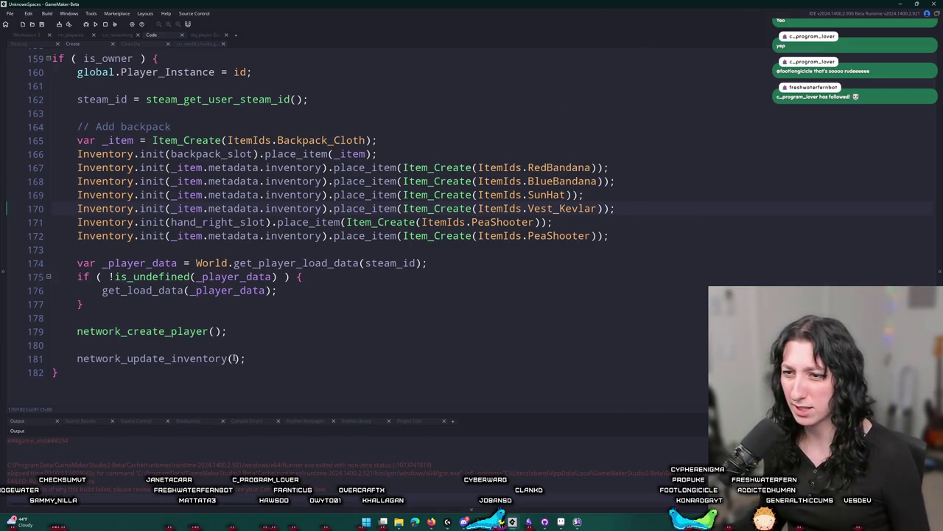
pyautogui.doubleClick(191, 358)
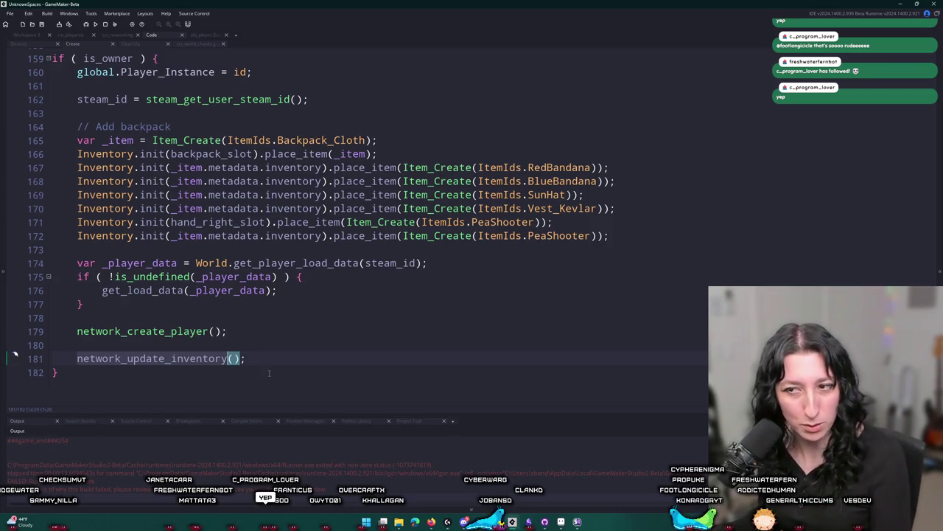
pyautogui.click(243, 360)
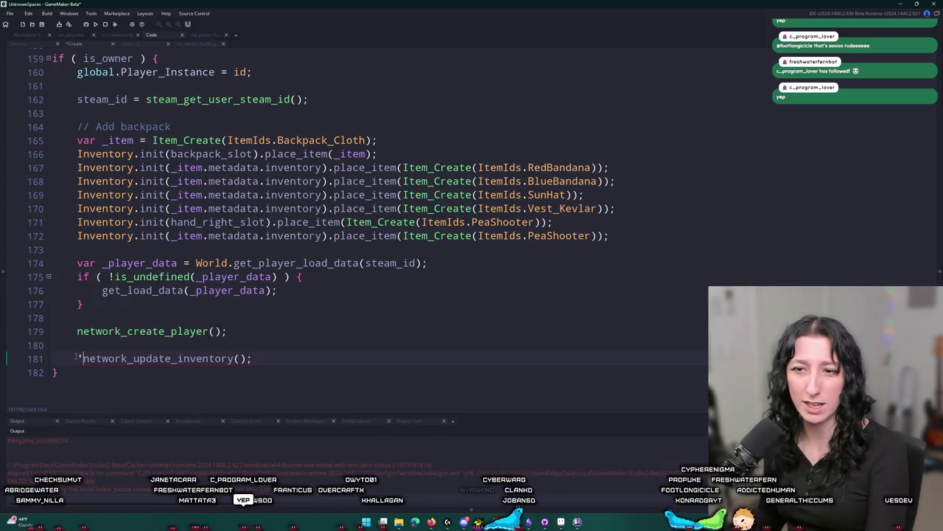
pyautogui.hotkey('ctrl', 'k')
pyautogui.scroll(9, 118, 264)
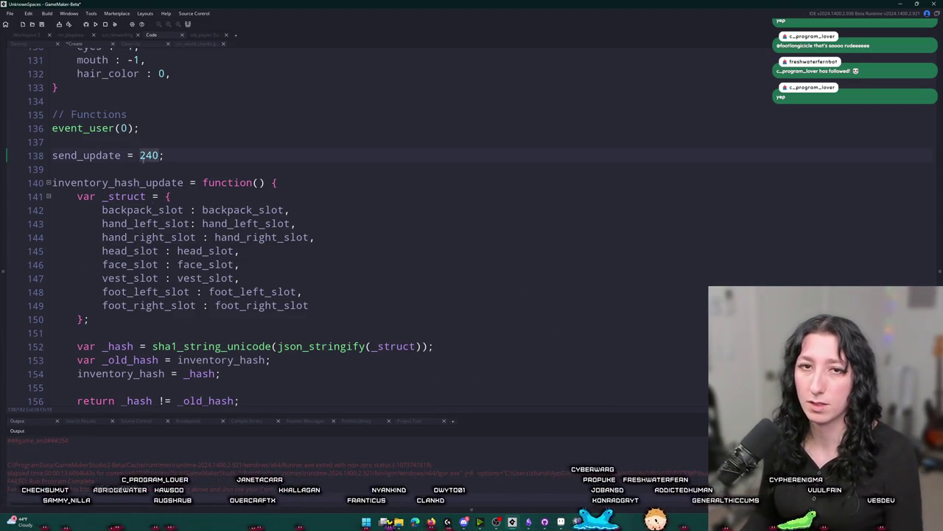
pyautogui.press('F5')
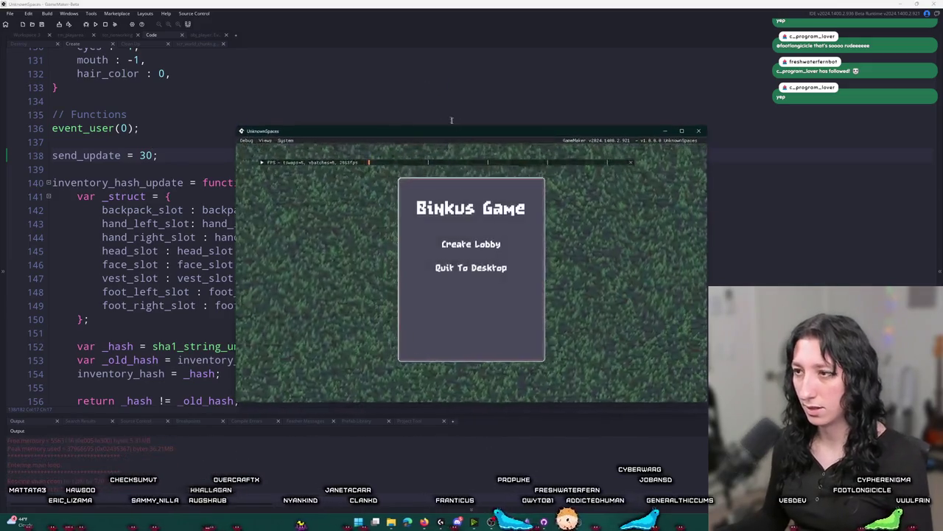
# Maximize the game window, walk and fire, then drag two red items out of the bag.
pyautogui.doubleClick(481, 140)
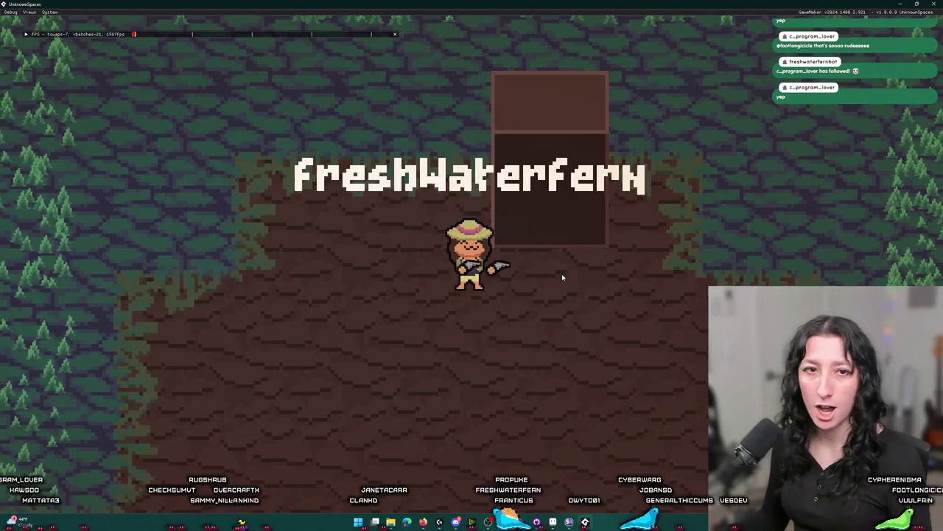
pyautogui.press('d')
pyautogui.press('s')
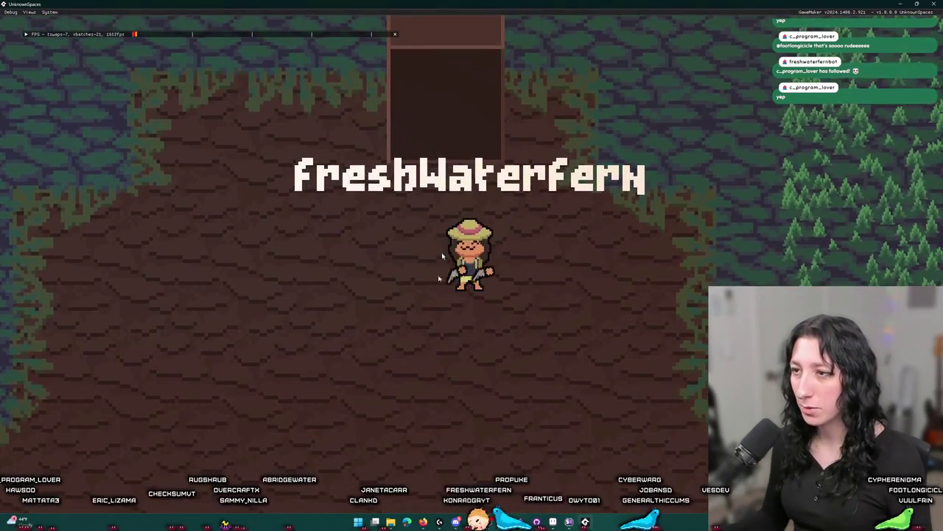
pyautogui.click(456, 79)
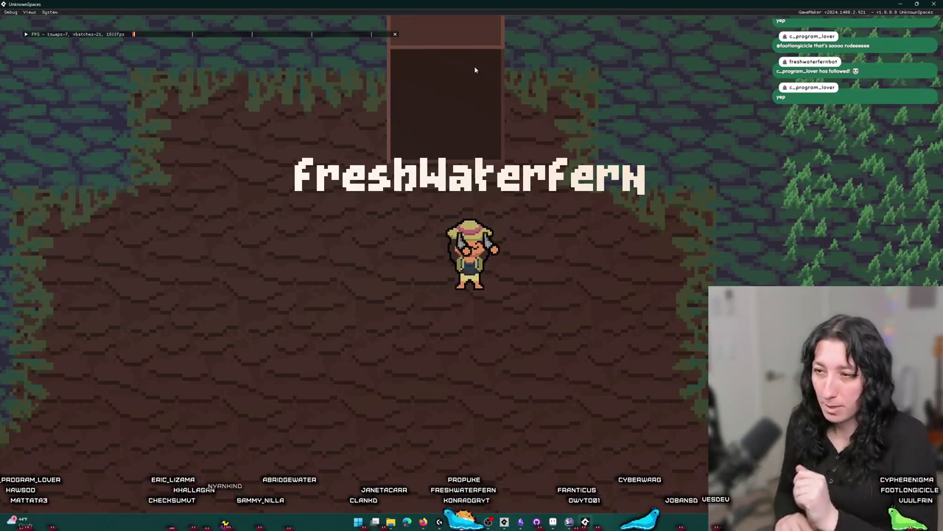
pyautogui.press('i')
pyautogui.moveTo(240, 312); pyautogui.dragTo(133, 242)
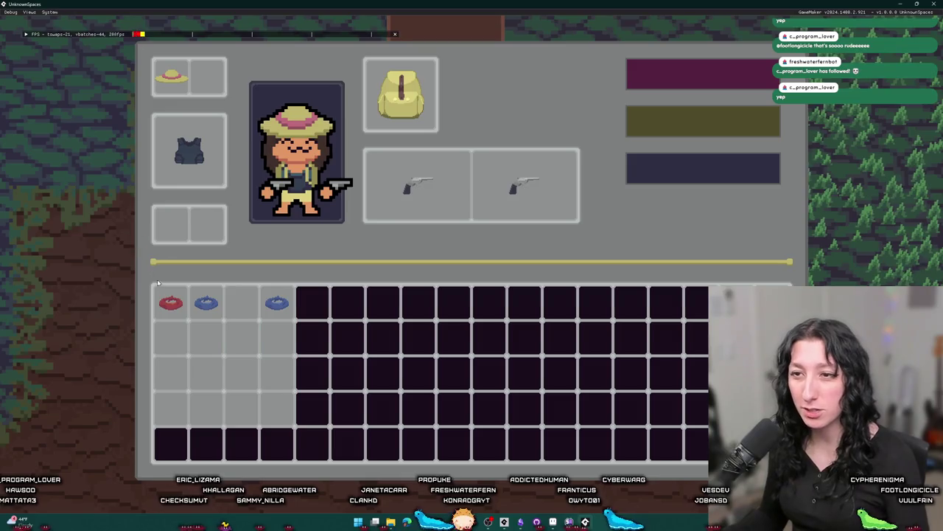
pyautogui.moveTo(169, 302); pyautogui.dragTo(87, 204)
pyautogui.press('i')
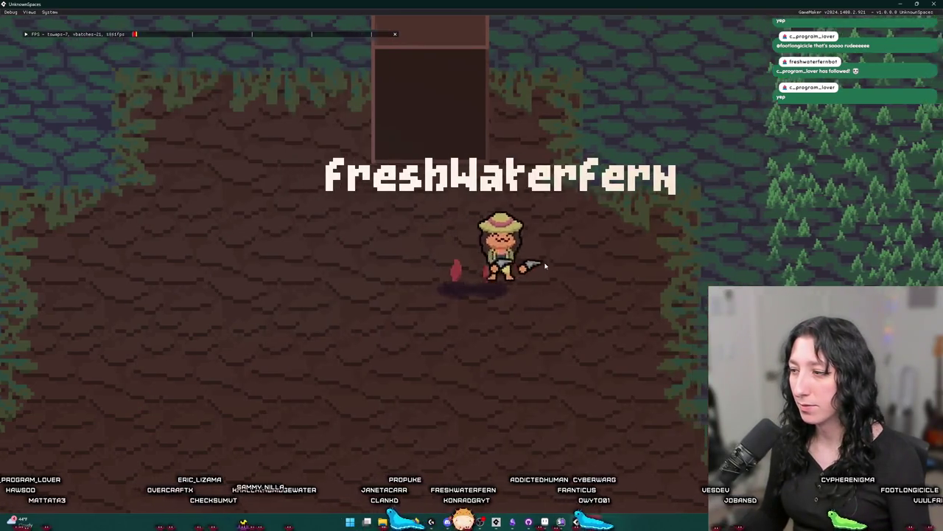
# Toggle the Steam overlay chat, then reopen the inventory after picking items up.
pyautogui.hotkey('shift', 'Tab')
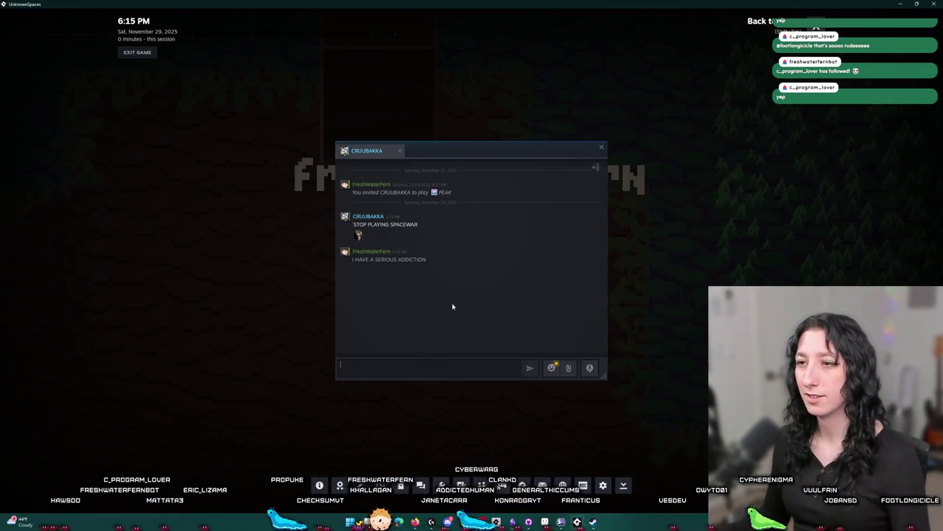
pyautogui.hotkey('shift', 'Tab')
pyautogui.press('Tab')
pyautogui.press('Tab')
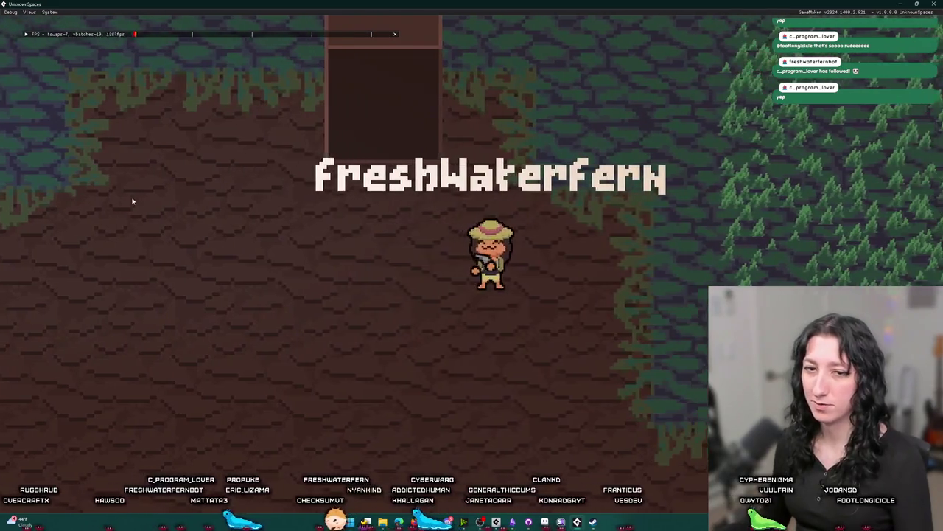
pyautogui.press('Tab')
# Equip the second gun and the red hat, and move the straw hat into the bag.
pyautogui.moveTo(170, 337); pyautogui.dragTo(417, 184)
pyautogui.moveTo(170, 77)
pyautogui.mouseDown()
pyautogui.moveTo(189, 232)
pyautogui.moveTo(177, 338)
pyautogui.mouseUp()
pyautogui.moveTo(170, 302)
pyautogui.mouseDown()
pyautogui.moveTo(188, 132)
pyautogui.moveTo(171, 76)
pyautogui.mouseUp()
pyautogui.moveTo(187, 275); pyautogui.dragTo(170, 302)
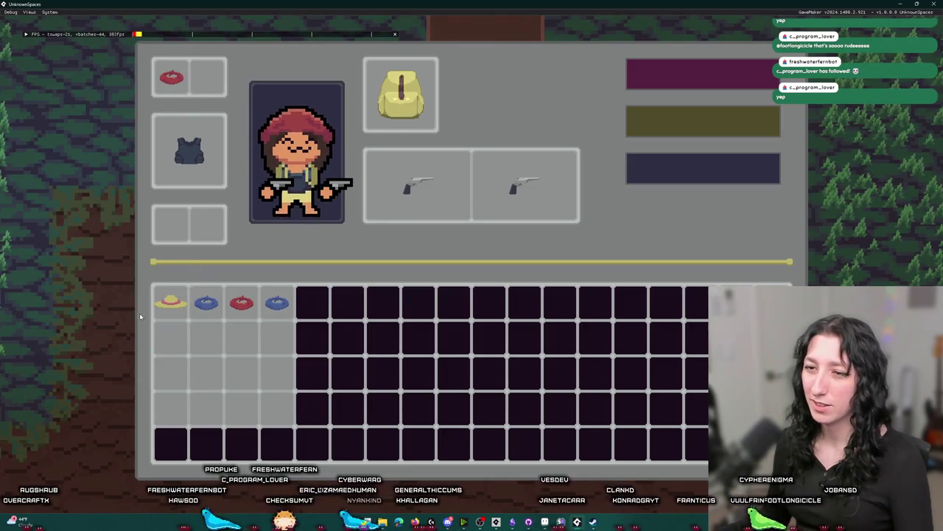
pyautogui.press('Tab')
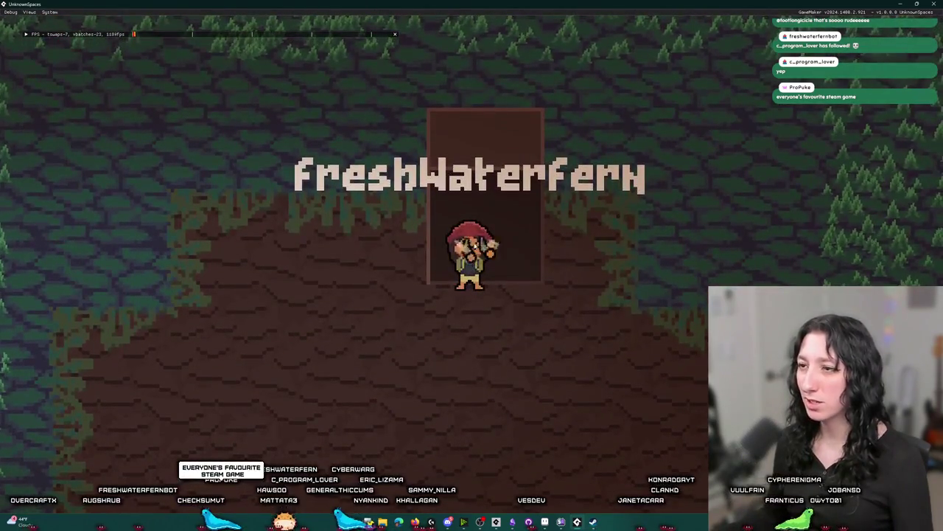
# Walk down and left into the clearing, checking the inventory panel along the way.
pyautogui.press('s')
pyautogui.press('a')
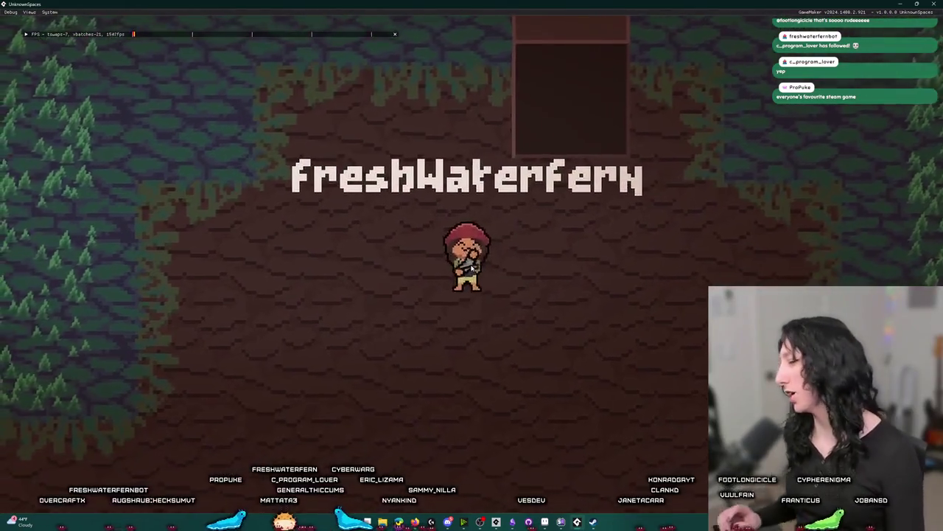
pyautogui.press('Tab')
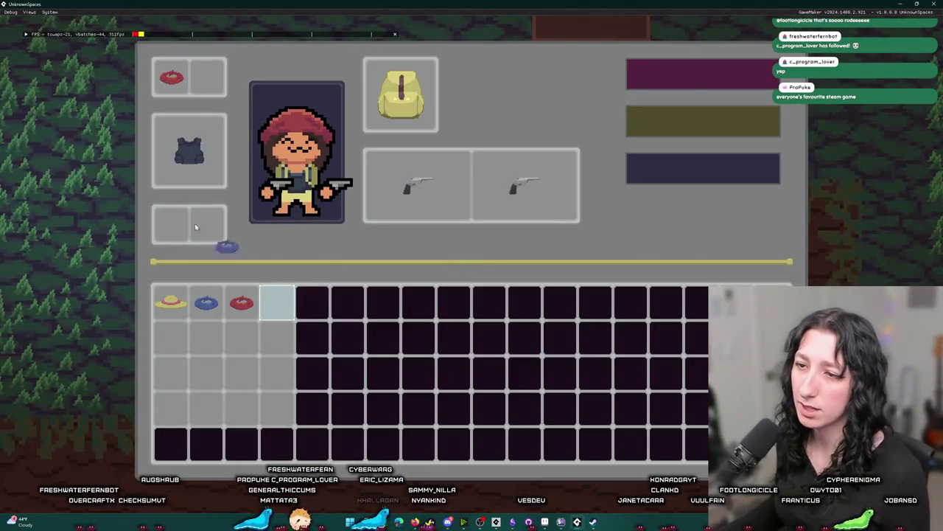
pyautogui.press('Tab')
pyautogui.press('a')
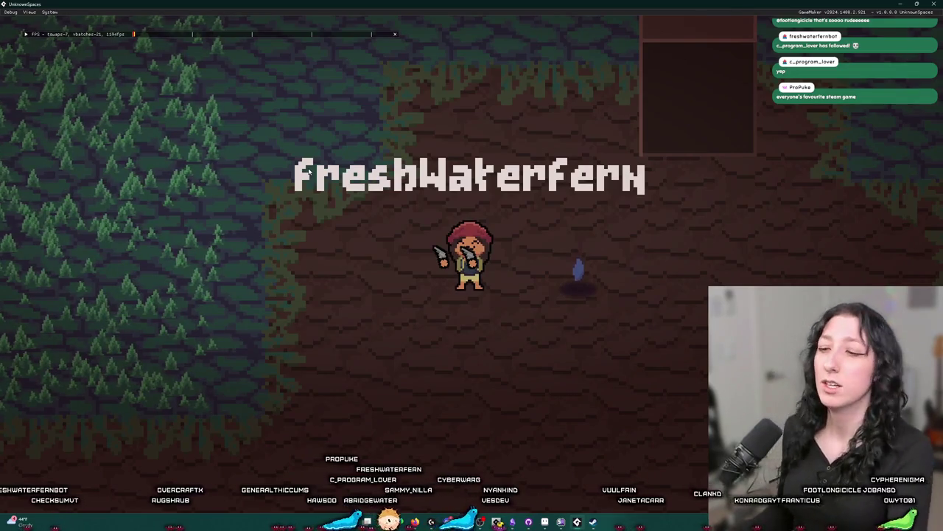
pyautogui.hotkey('alt', 'Tab')
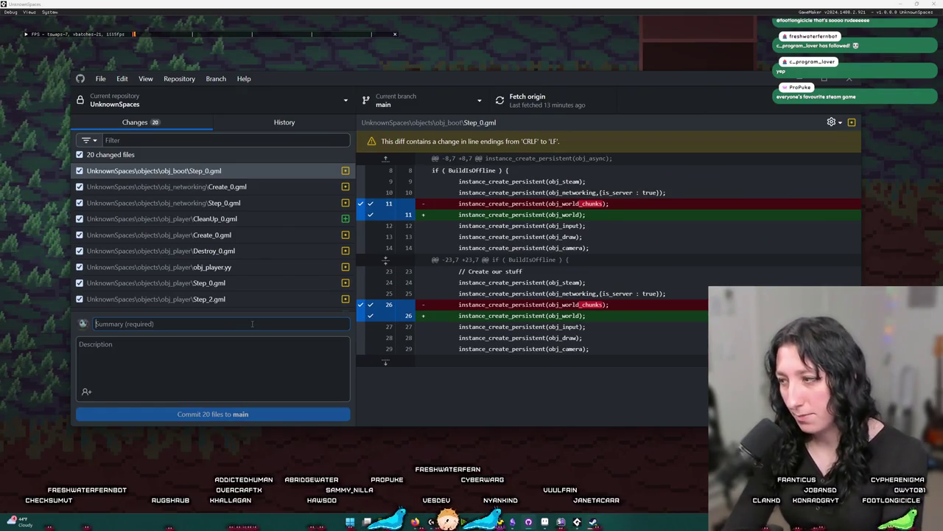
# Commit the 20 files to main with summary "Some changes, I can't remember it all", then return to the game.
pyautogui.write('Test')
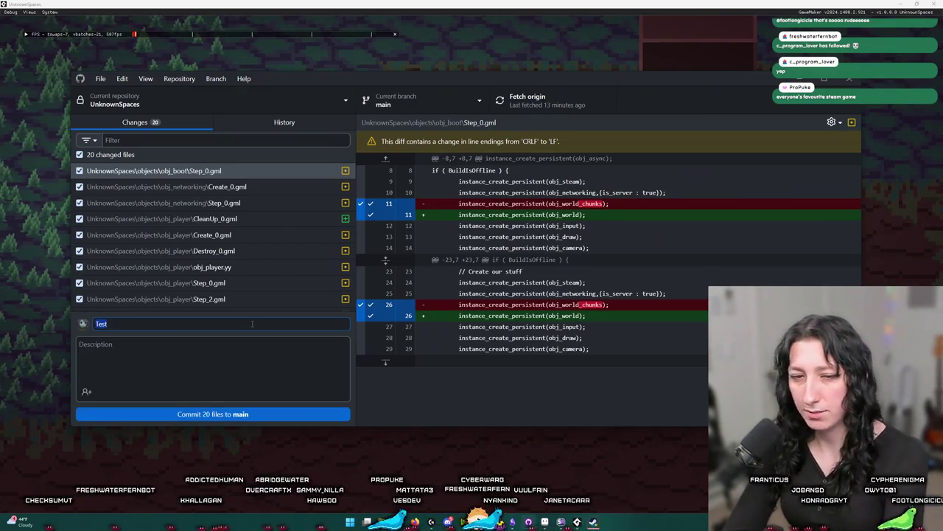
pyautogui.write("Some changes, I can't remember it all")
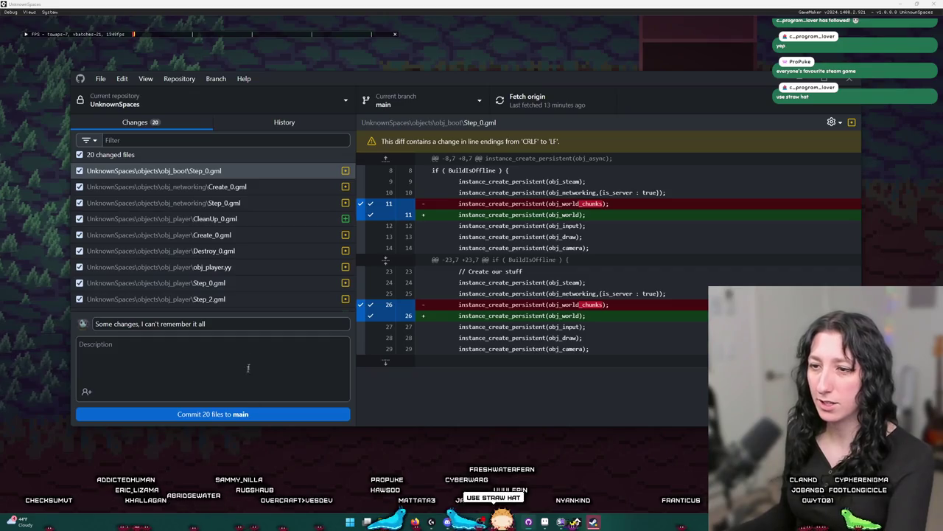
pyautogui.click(212, 413)
pyautogui.click(337, 74)
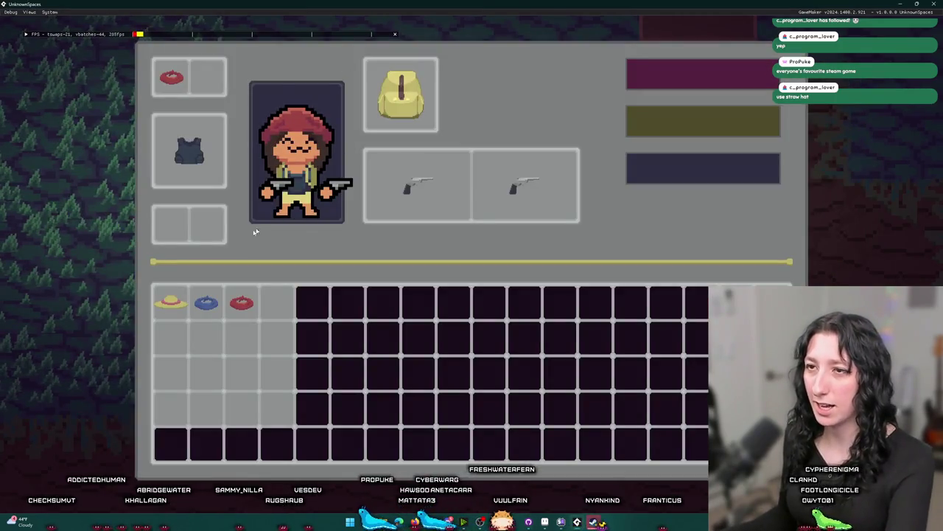
# Put the red hat into the bag and equip the straw hat on the head slot.
pyautogui.moveTo(167, 94); pyautogui.dragTo(277, 303)
pyautogui.moveTo(170, 302)
pyautogui.mouseDown()
pyautogui.moveTo(189, 151)
pyautogui.moveTo(170, 78)
pyautogui.mouseUp()
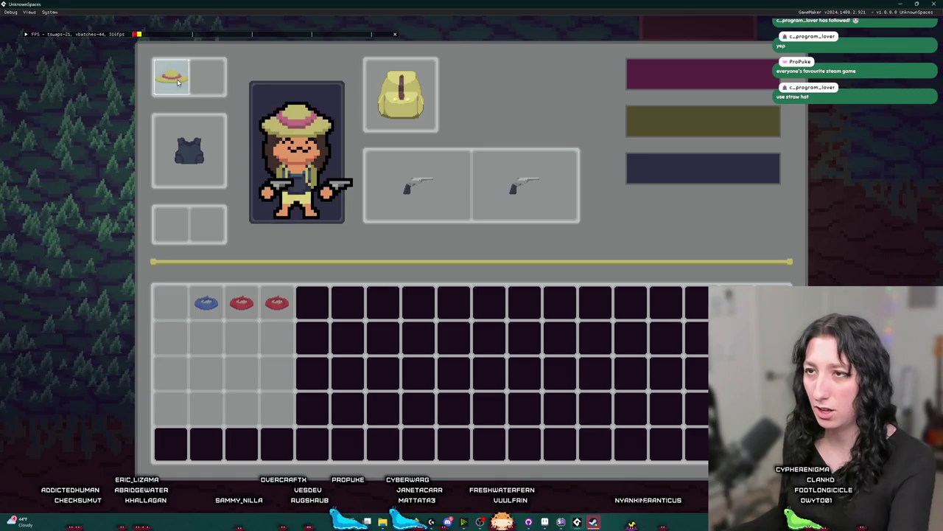
pyautogui.press('Escape')
# Walk the character into the forest and back, then bring up a friend's Steam chat.
pyautogui.press('a')
pyautogui.press('w')
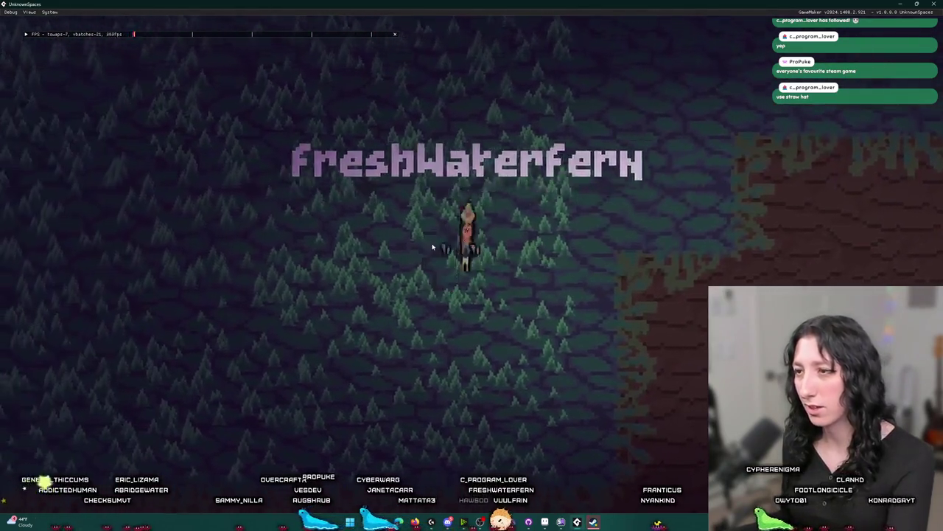
pyautogui.press('d')
pyautogui.press('s')
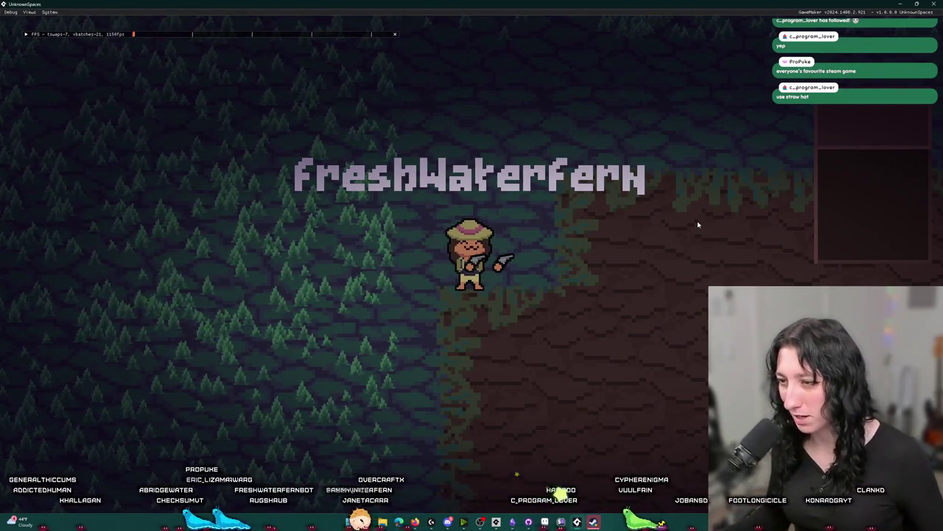
pyautogui.click(598, 523)
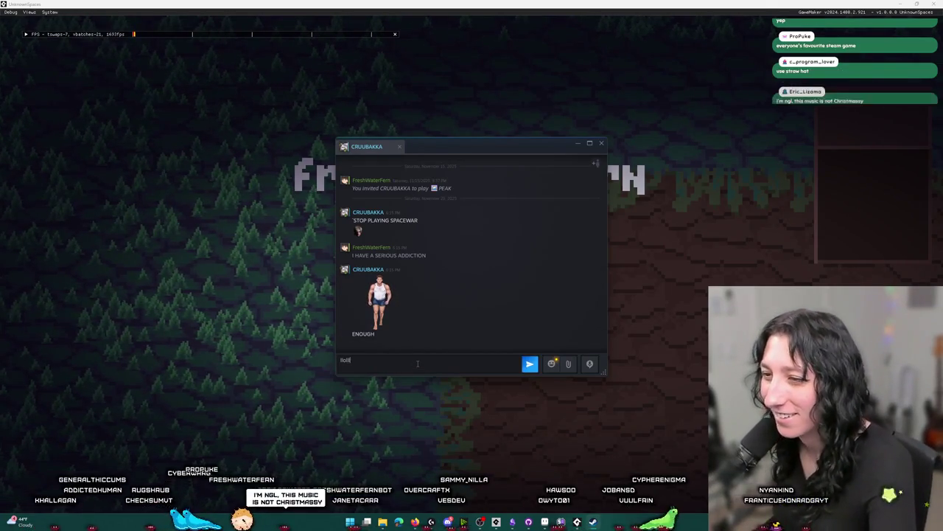
# Dismiss the friend's Steam chat to reveal the straw-hatted character in the game.
pyautogui.press('Escape')
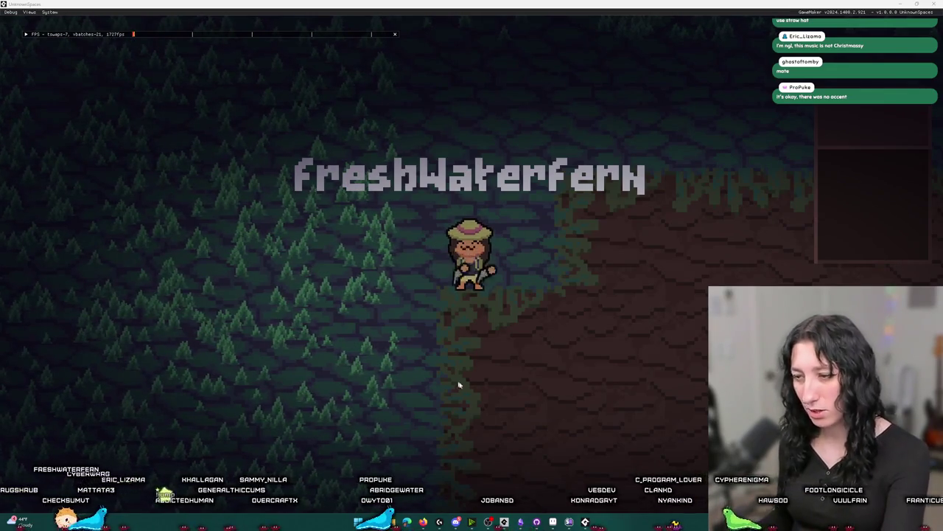
# In GitHub Desktop, push the new commit to origin and review the commit history.
pyautogui.click(553, 521)
pyautogui.click(535, 100)
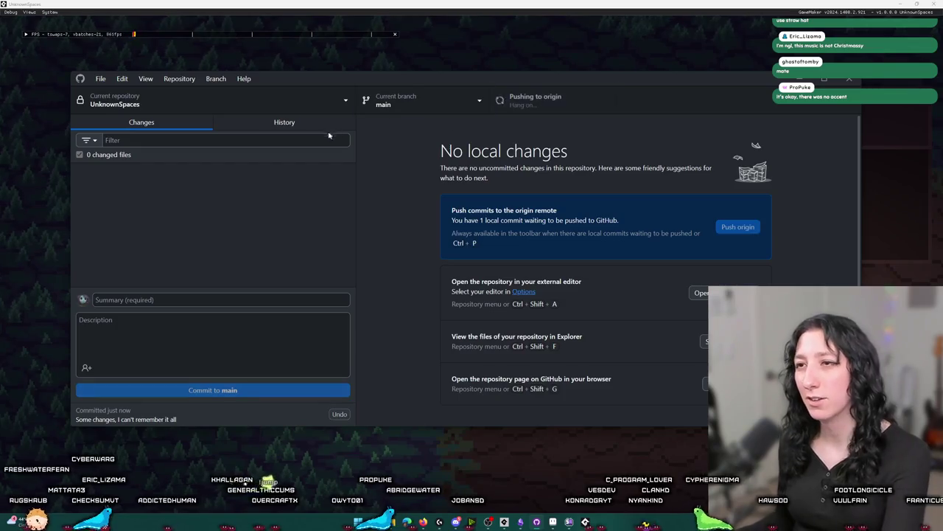
pyautogui.click(284, 121)
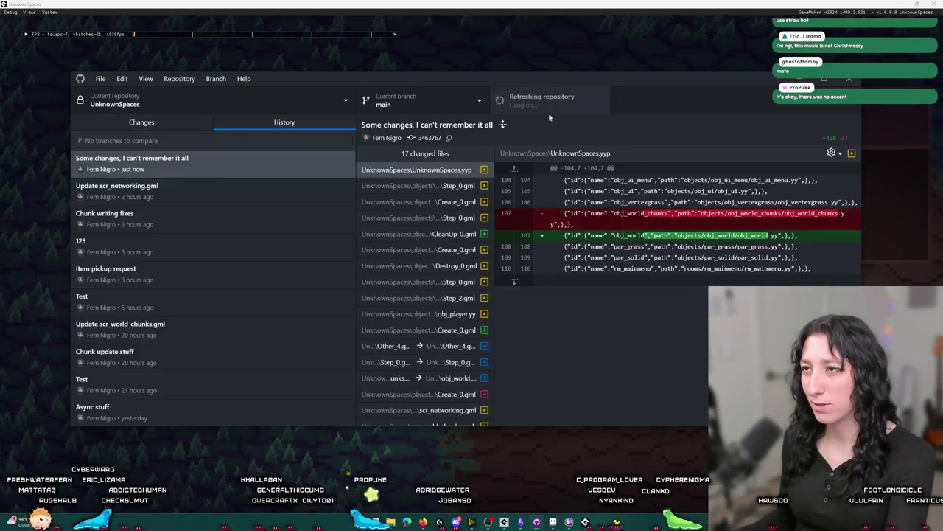
pyautogui.click(539, 4)
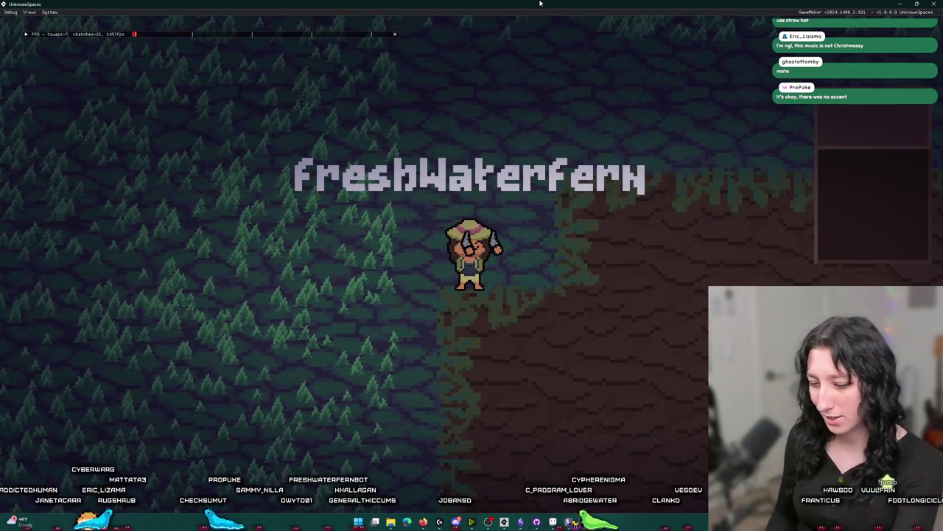
# Fetch origin in GitHub Desktop, then switch to the GameMaker code editor.
pyautogui.hotkey('alt', 'Tab')
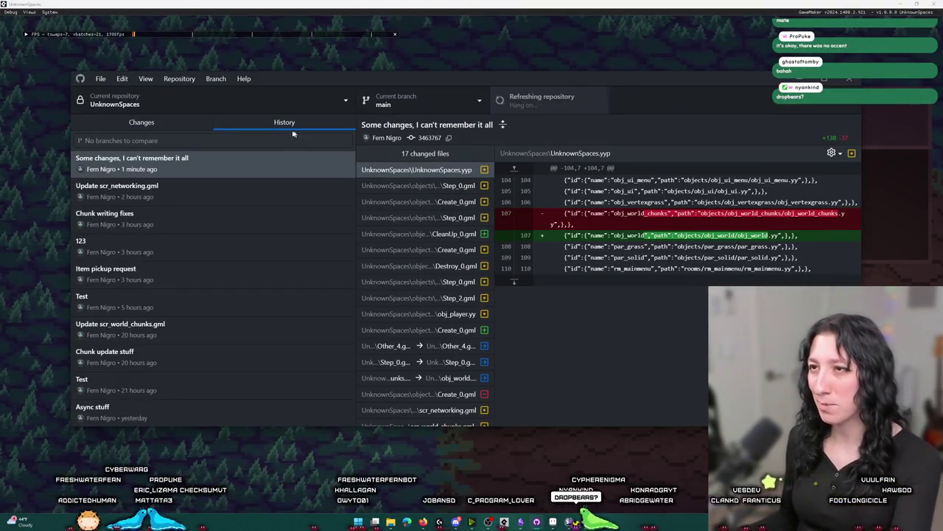
pyautogui.click(535, 104)
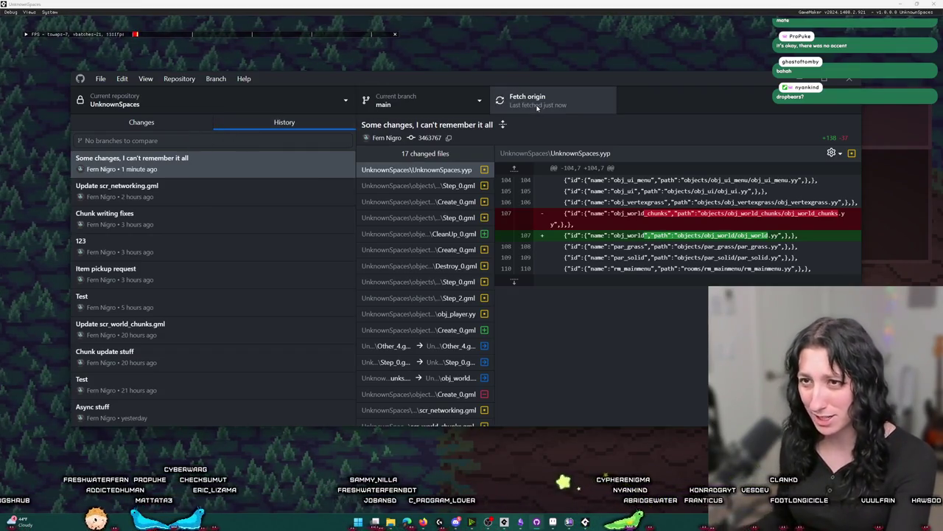
pyautogui.hotkey('alt', 'Tab')
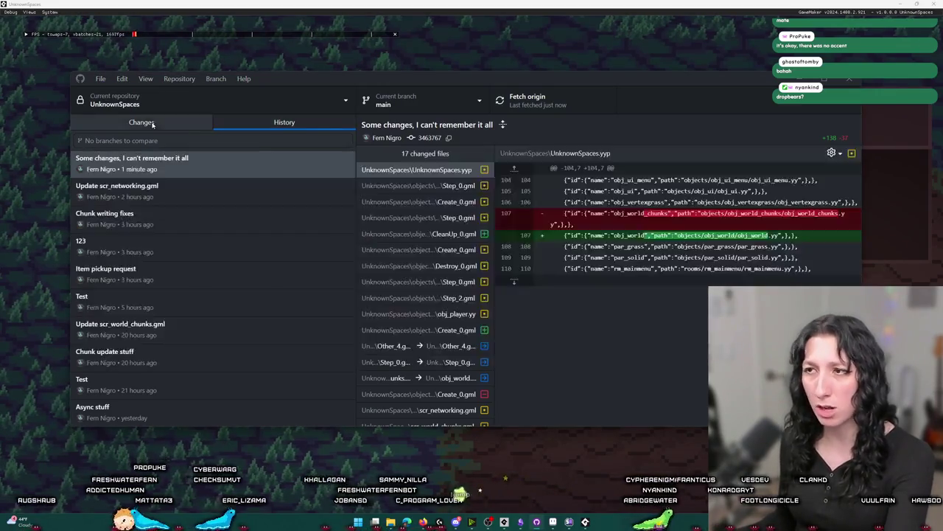
pyautogui.hotkey('alt', 'Tab')
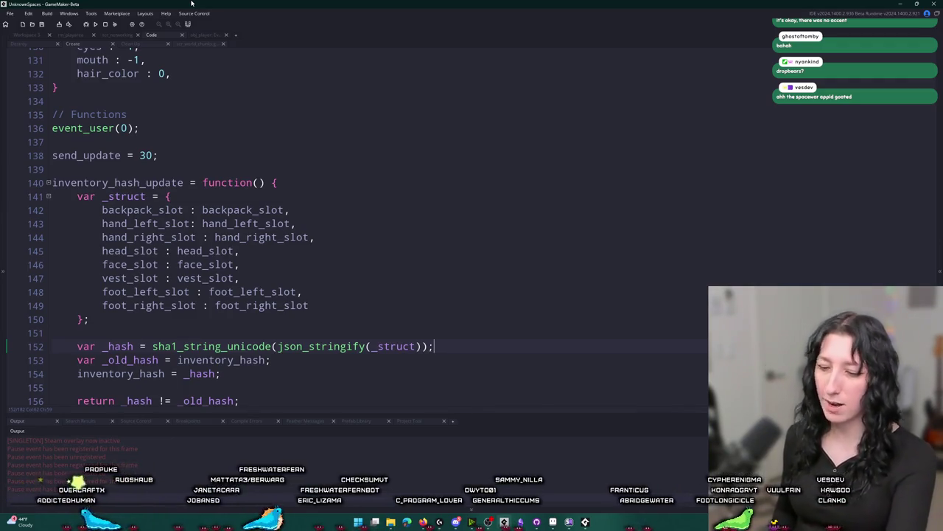
# Walk the straw-hatted character out of the clearing across stone to the dirt patches.
pyautogui.hotkey('alt', 'Tab')
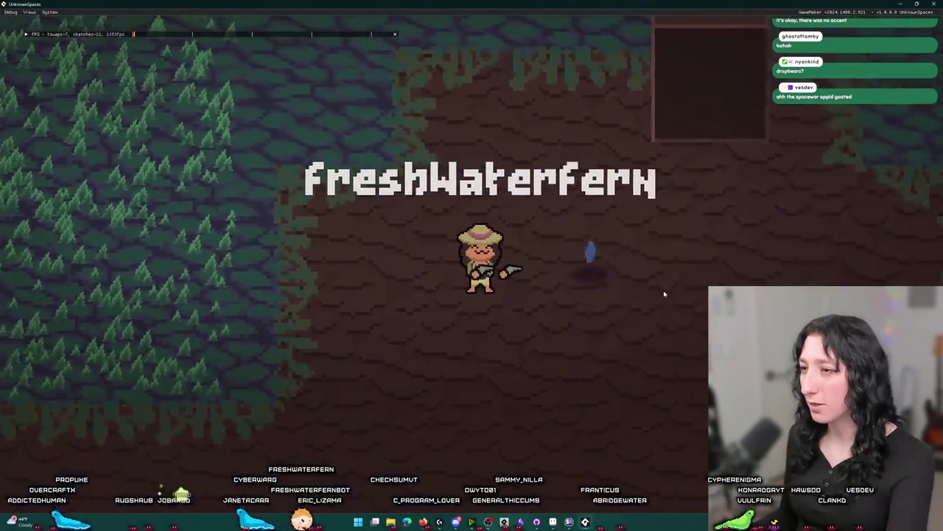
pyautogui.press('s')
pyautogui.press('d')
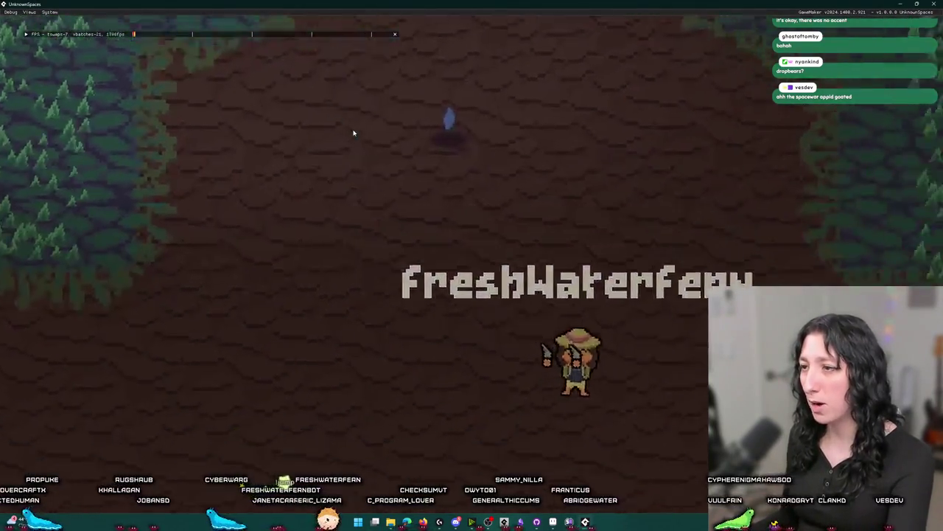
pyautogui.press('s')
pyautogui.press('d')
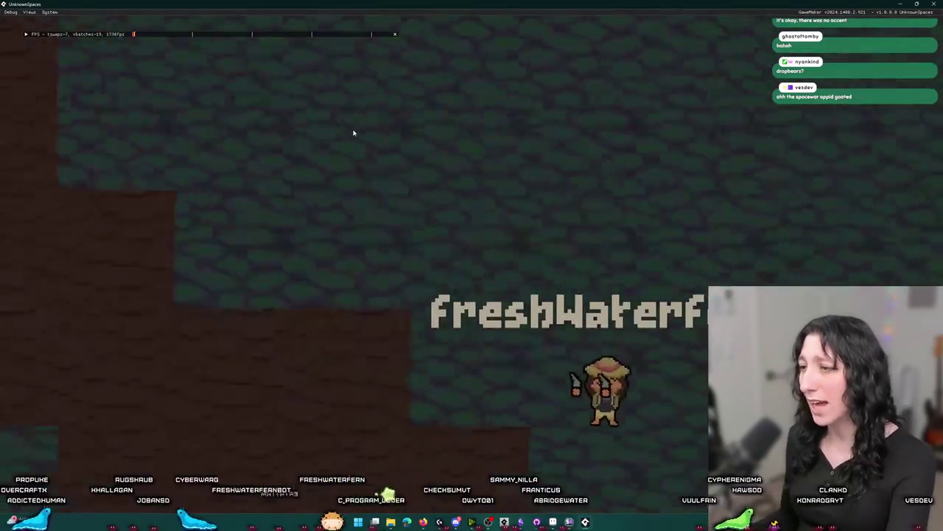
pyautogui.press('w')
pyautogui.press('a')
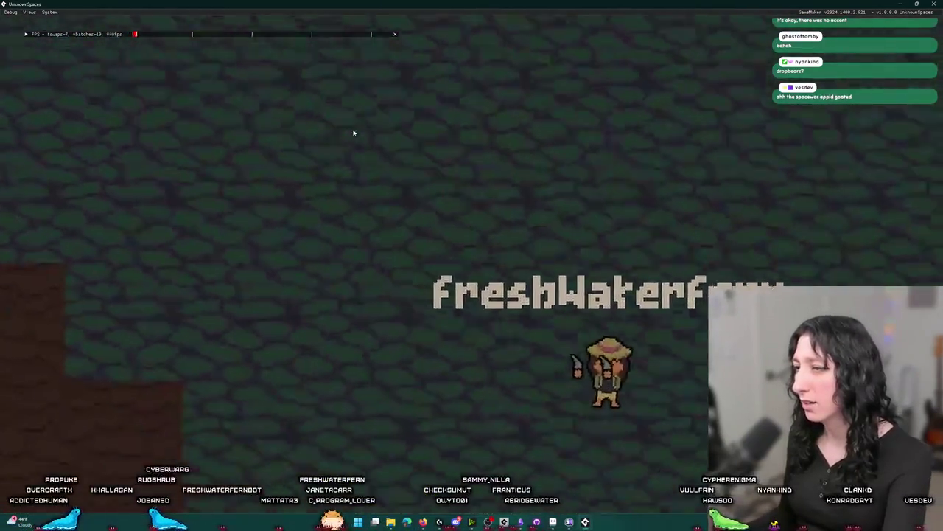
pyautogui.press('d')
pyautogui.press('w')
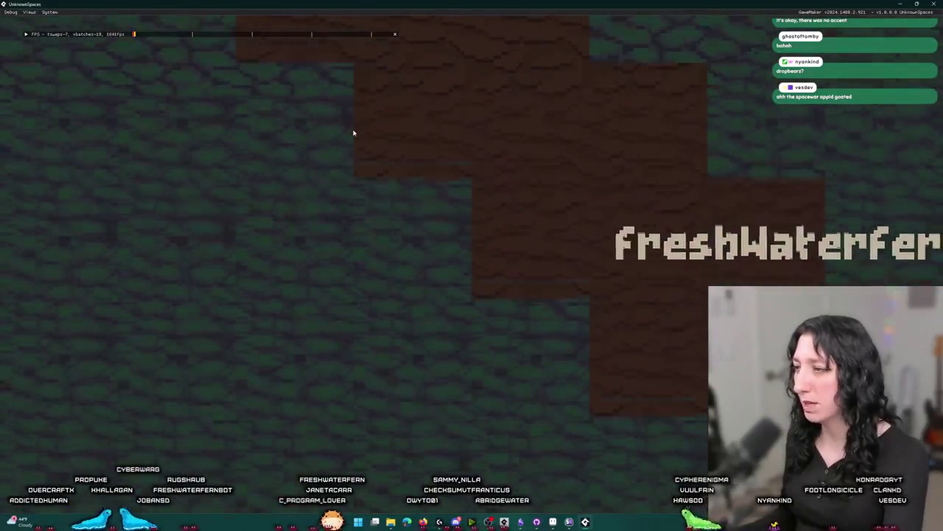
pyautogui.press('s')
pyautogui.press('w')
pyautogui.hotkey('alt', 'Tab')
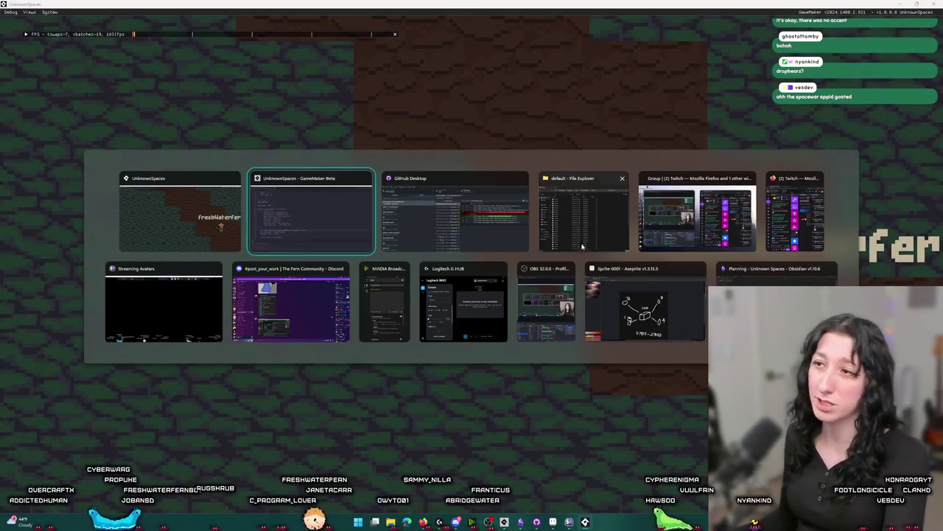
# Delete chunk files 5_7.chunk through 7_7.chunk from the save folder, then minimize Explorer.
pyautogui.click(582, 247)
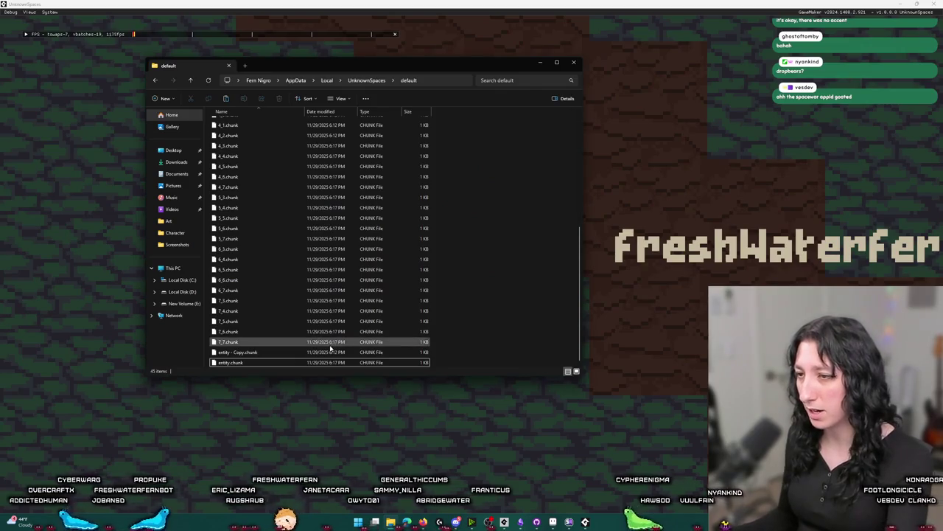
pyautogui.moveTo(501, 349)
pyautogui.mouseDown()
pyautogui.moveTo(212, 235)
pyautogui.moveTo(380, 236)
pyautogui.mouseUp()
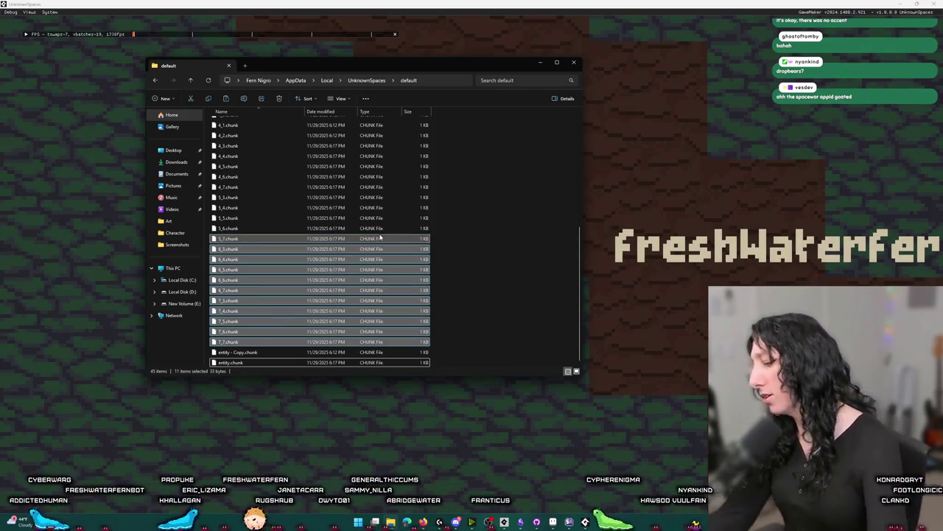
pyautogui.press('Delete')
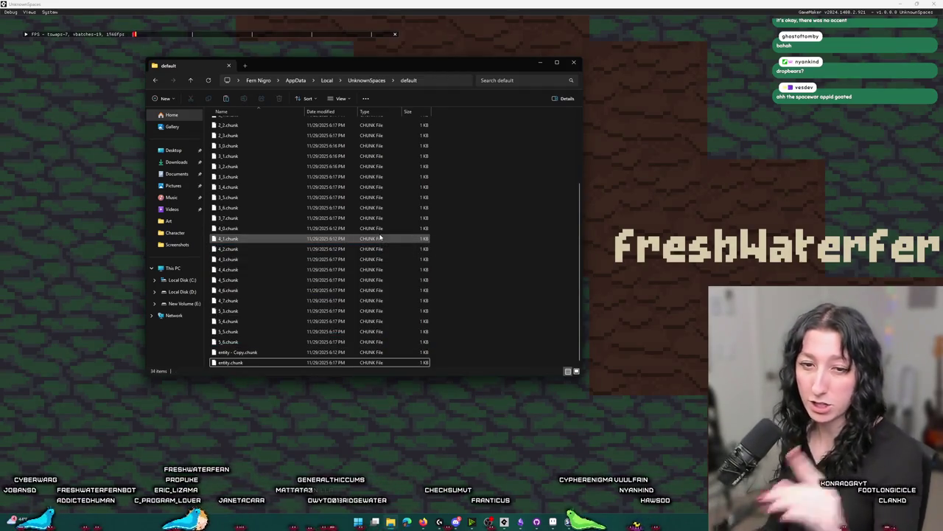
pyautogui.click(634, 196)
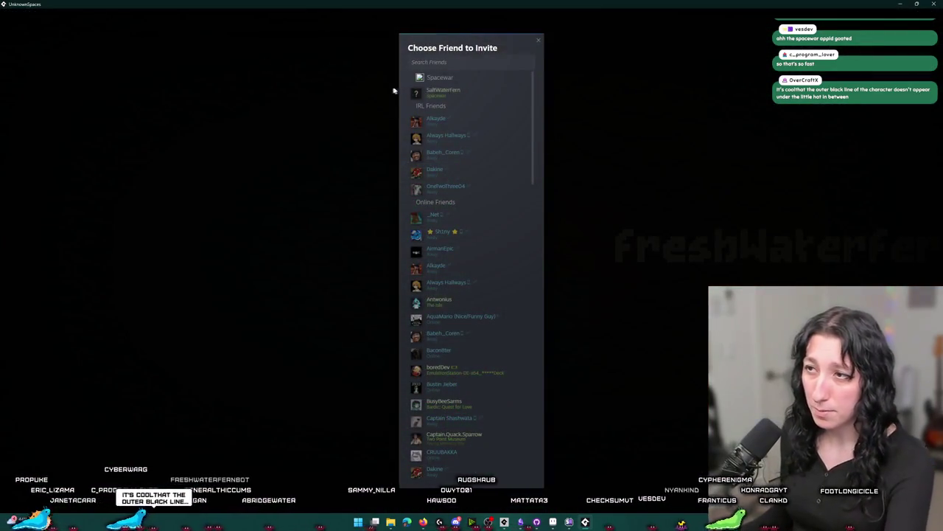
# Invite the second Steam account into the game, check the save folder, and return.
pyautogui.click(442, 91)
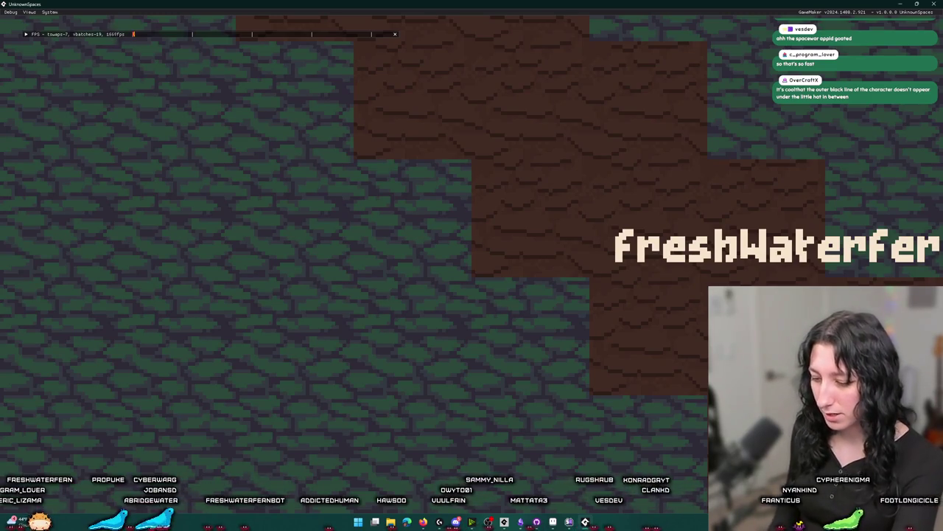
pyautogui.hotkey('alt', 'Tab')
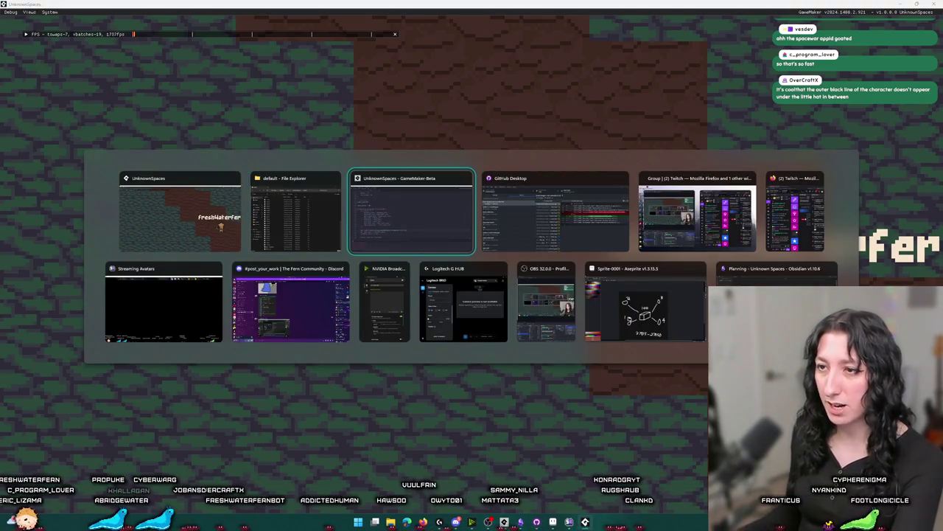
pyautogui.click(295, 214)
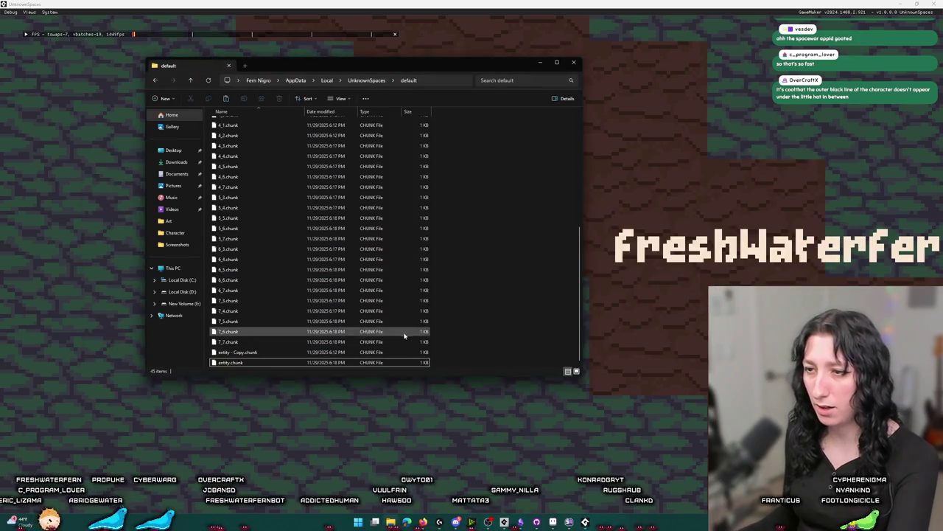
pyautogui.click(44, 200)
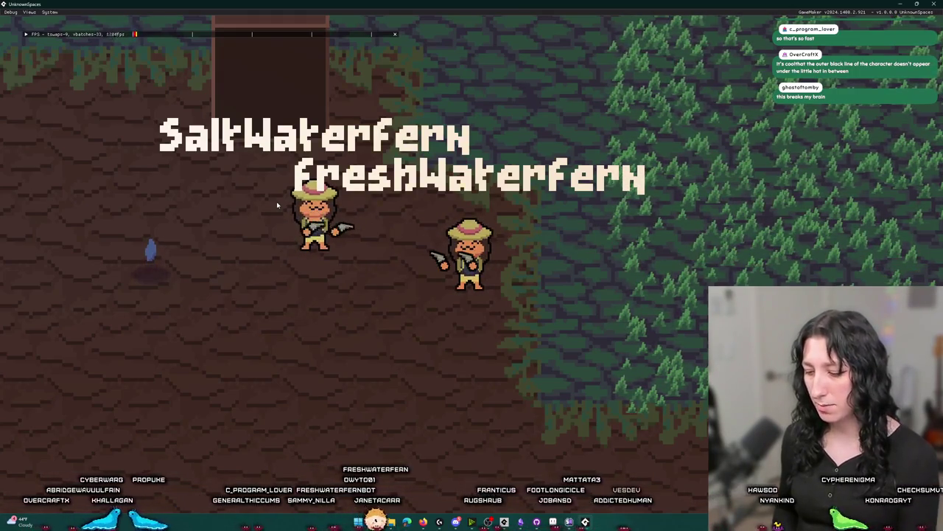
pyautogui.press('i')
pyautogui.click(417, 184)
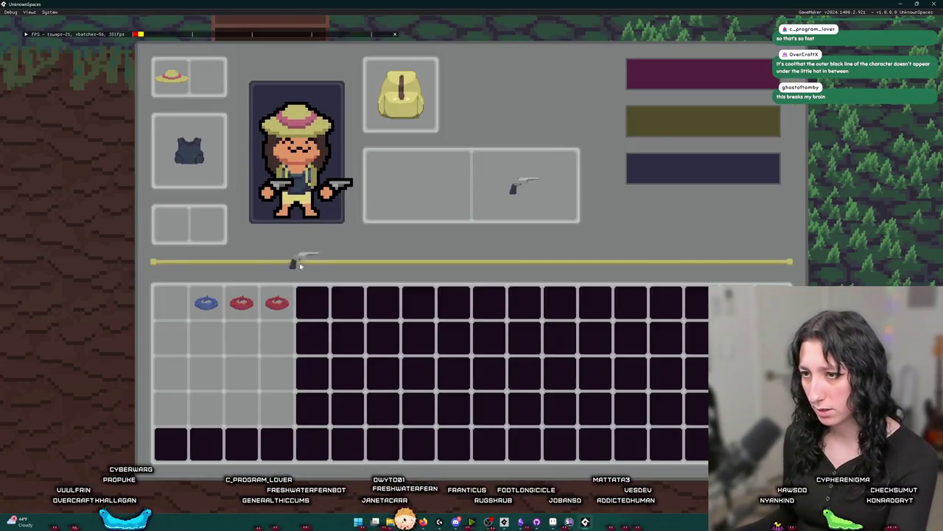
pyautogui.click(277, 337)
pyautogui.click(278, 338)
pyautogui.click(428, 177)
pyautogui.press('i')
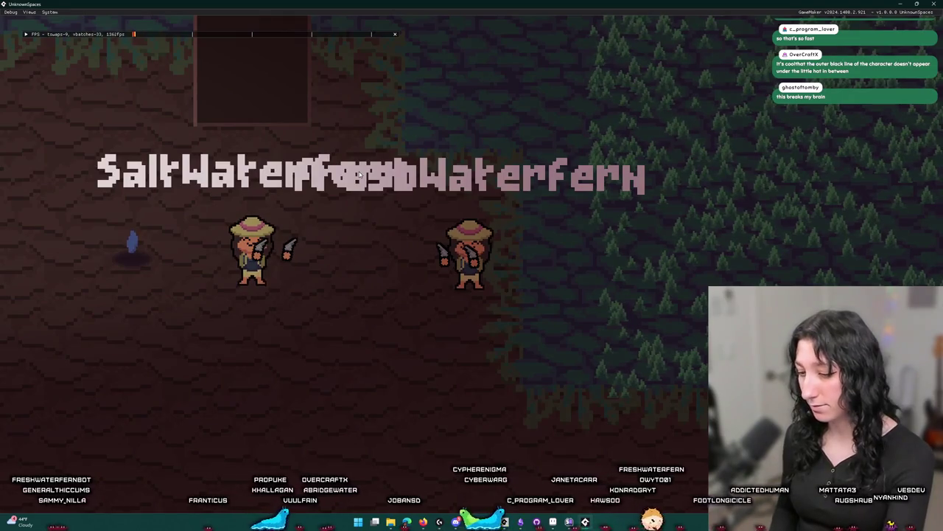
pyautogui.press('d')
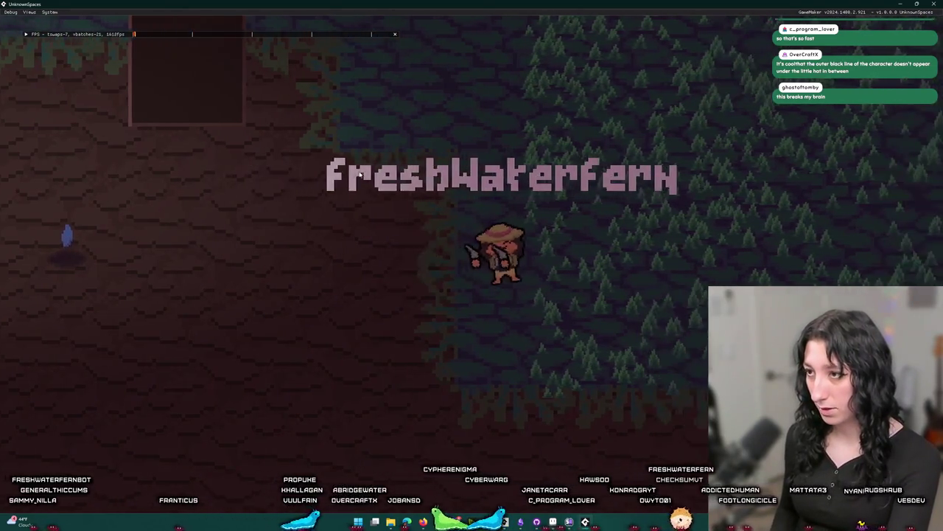
pyautogui.press('a')
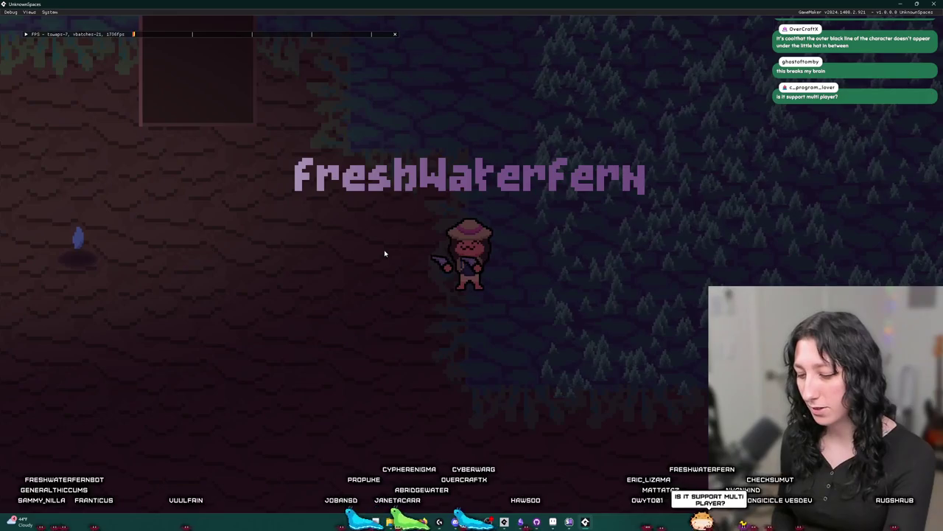
pyautogui.press('i')
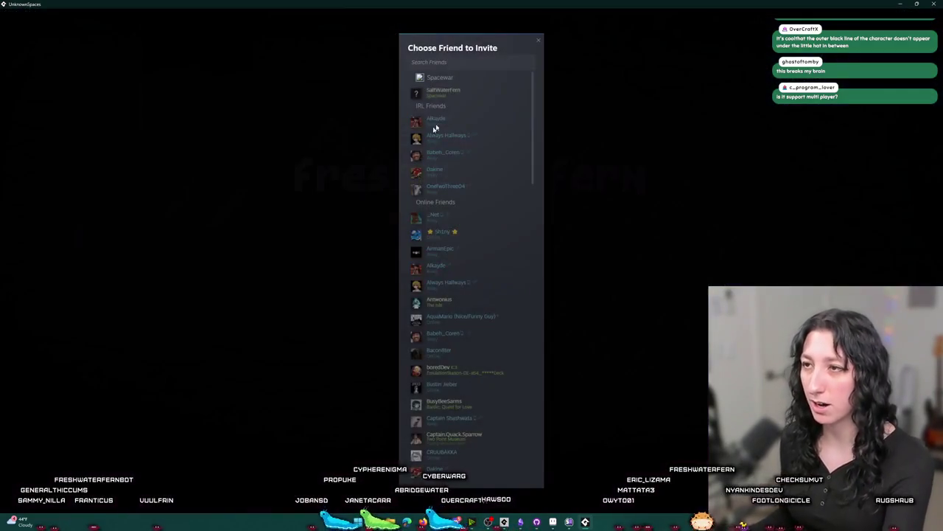
pyautogui.press('Escape')
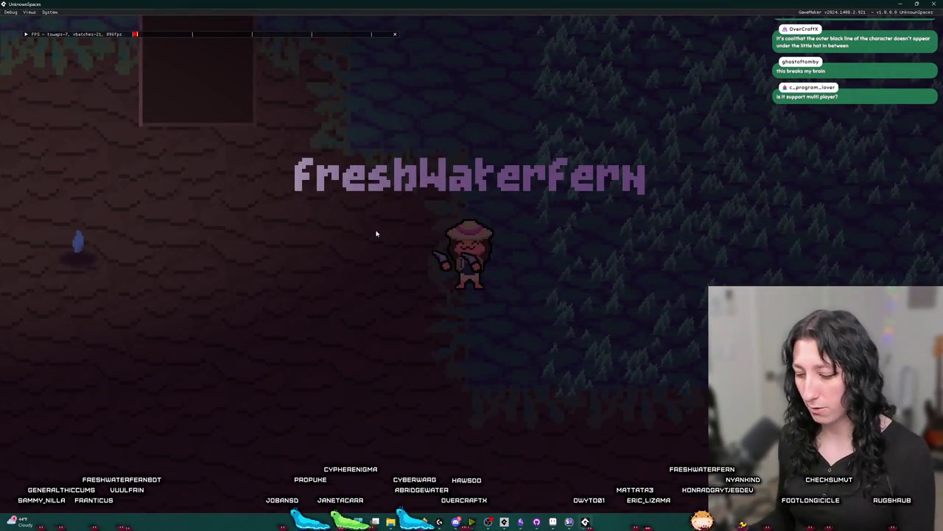
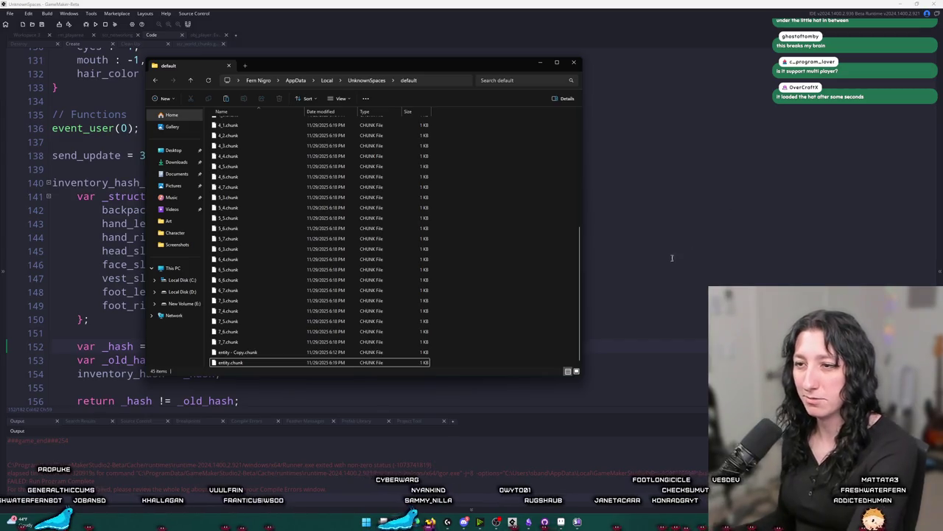
# Select entity.chunk in the save folder, then bring the GameMaker editor back in front.
pyautogui.click(331, 363)
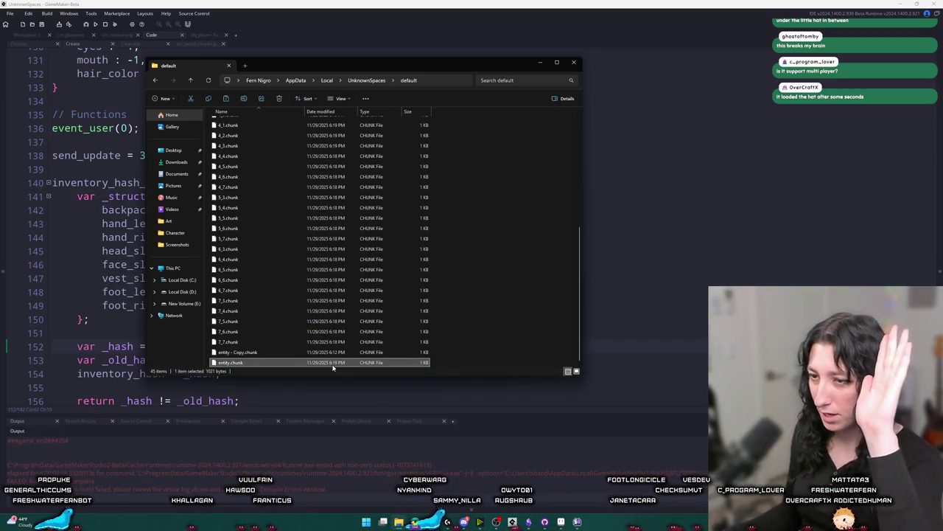
pyautogui.click(592, 41)
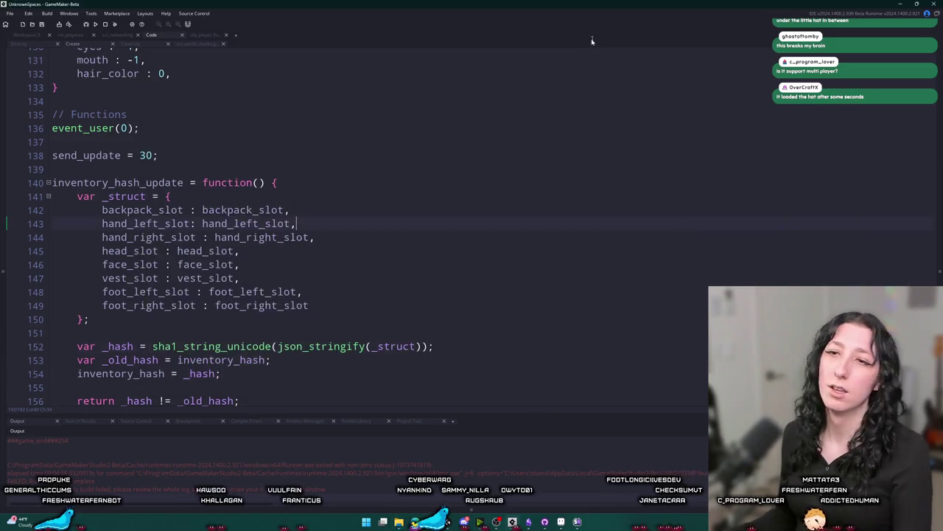
pyautogui.scroll(-5, 247, 248)
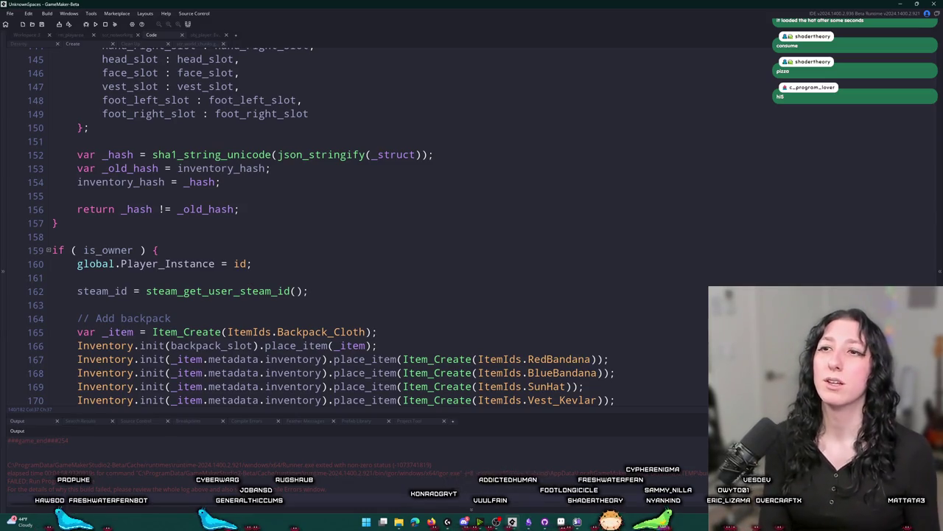
pyautogui.click(233, 154)
pyautogui.hotkey('ctrl', 't')
# Search the assets for 'scr_net' and open the scr_networking script.
pyautogui.write('player')
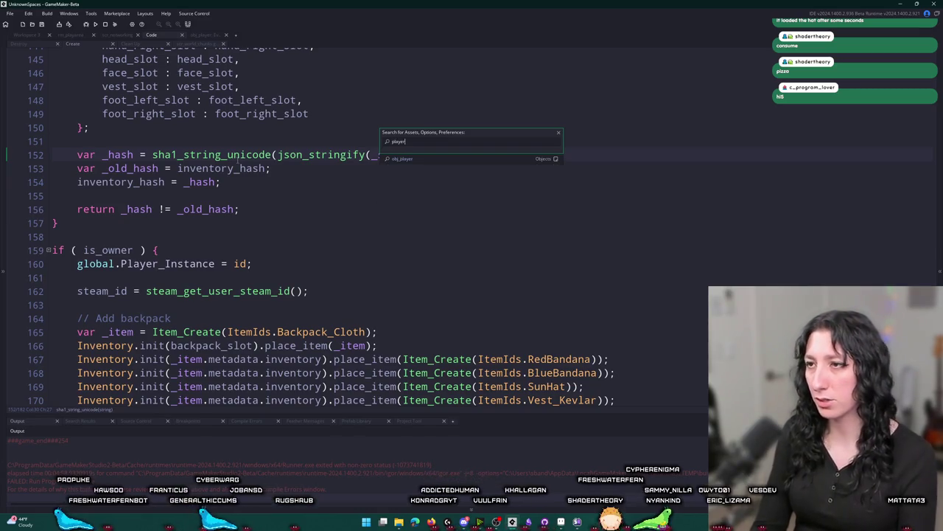
pyautogui.press('BackSpace')
pyautogui.press('BackSpace')
pyautogui.press('BackSpace')
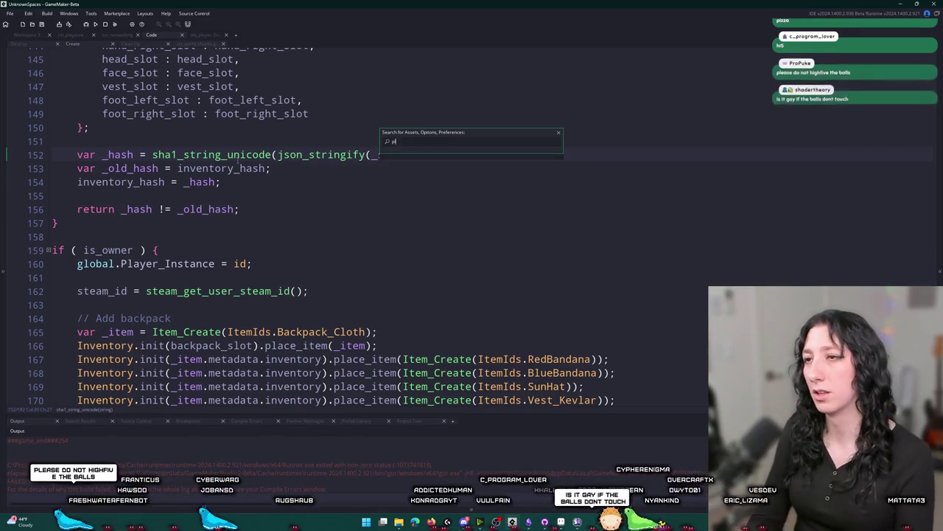
pyautogui.write('ayer_cre')
pyautogui.press('BackSpace')
pyautogui.press('BackSpace')
pyautogui.press('BackSpace')
pyautogui.write('scr_net')
pyautogui.press('Return')
pyautogui.press('Up')
pyautogui.press('Up')
pyautogui.press('Up')
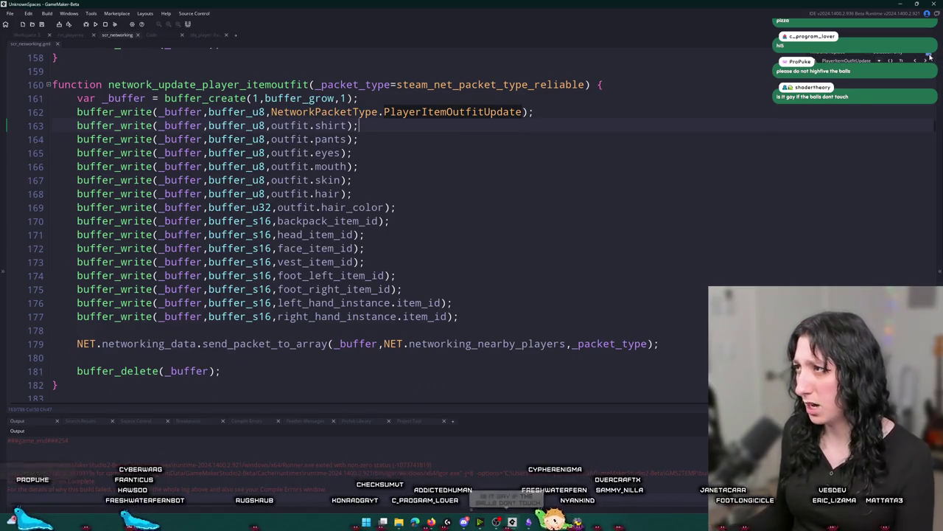
# Step through 'network' matches in the script, then search 'create_pla' to reach network_create_player.
pyautogui.hotkey('ctrl', 'f')
pyautogui.write('network')
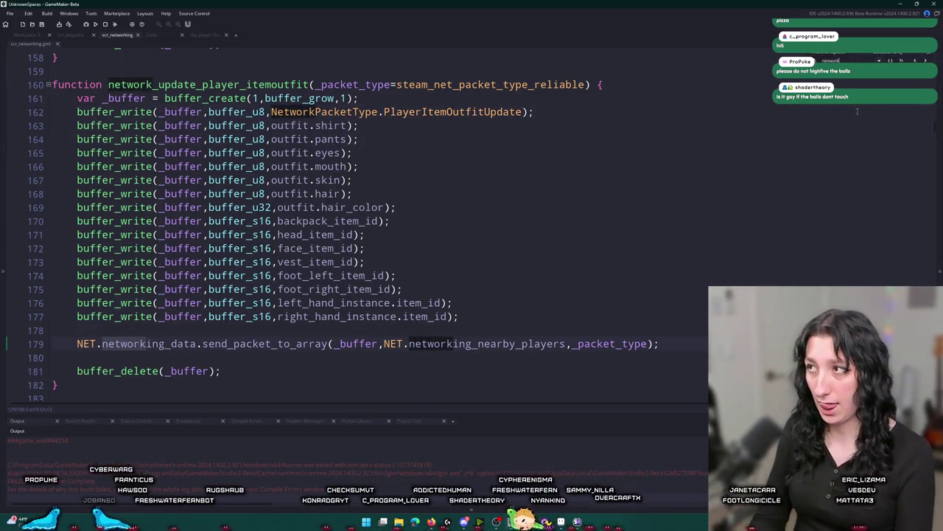
pyautogui.press('Return')
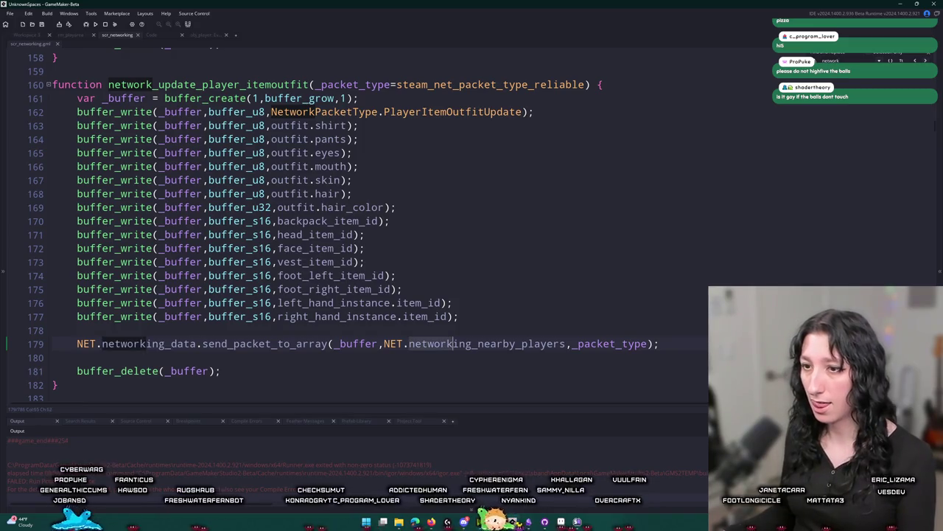
pyautogui.press('Return')
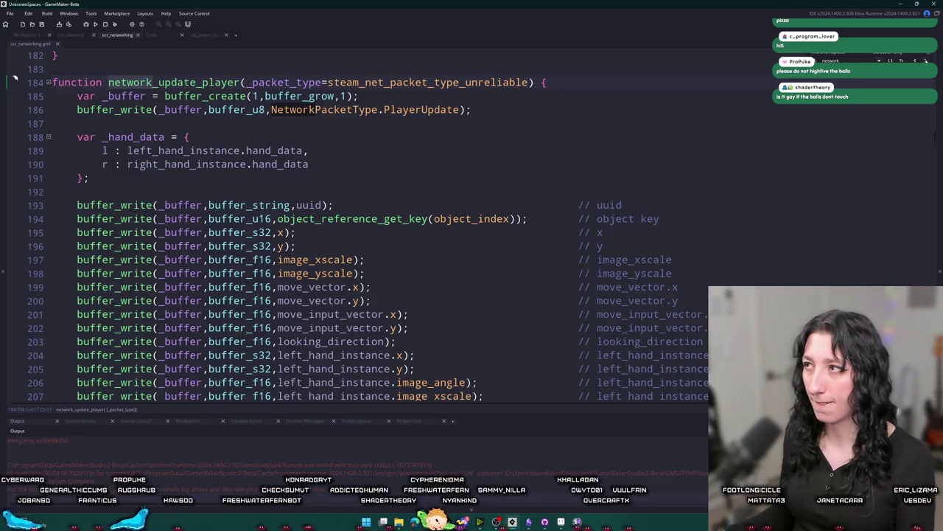
pyautogui.press('Return')
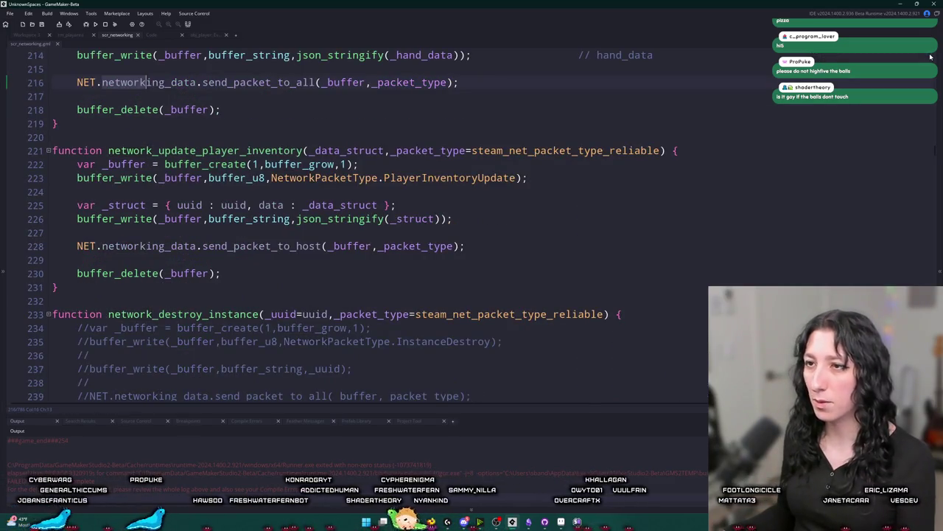
pyautogui.press('Return')
pyautogui.press('Return')
pyautogui.write('player')
pyautogui.hotkey('ctrl', 'a')
pyautogui.write('create_pla')
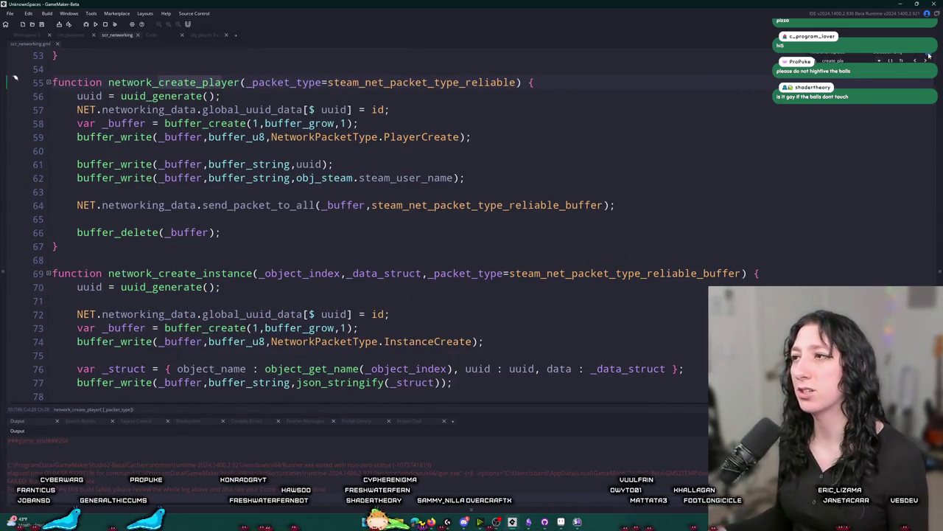
# Close the search and read through the network_create_player function.
pyautogui.press('Escape')
pyautogui.scroll(2, 587, 161)
pyautogui.scroll(-3, 588, 161)
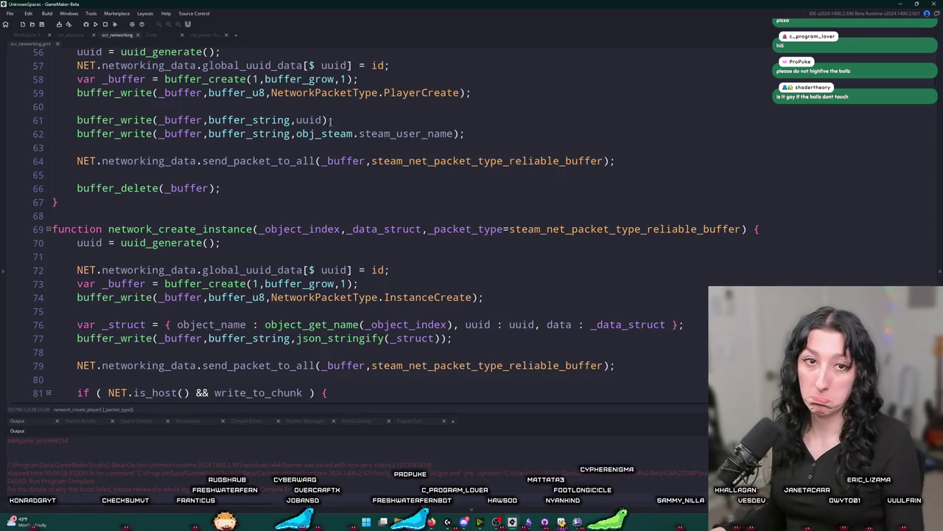
pyautogui.scroll(-6, 750, 149)
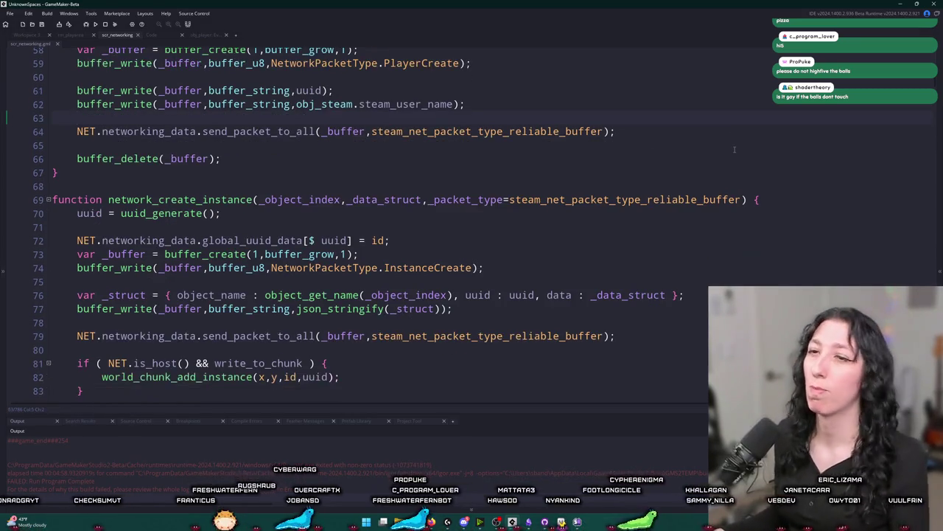
pyautogui.scroll(-8, 673, 169)
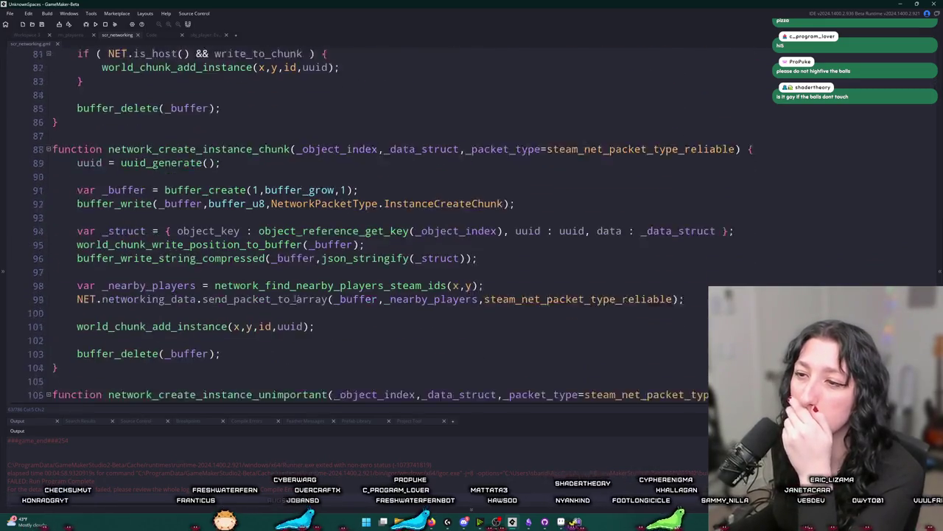
pyautogui.scroll(10, 673, 169)
pyautogui.scroll(3, 352, 132)
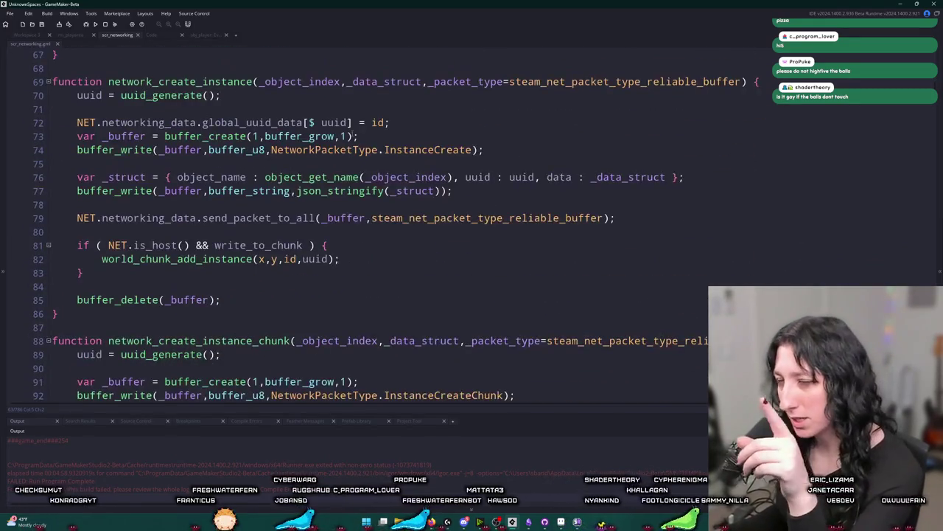
pyautogui.scroll(5, 351, 132)
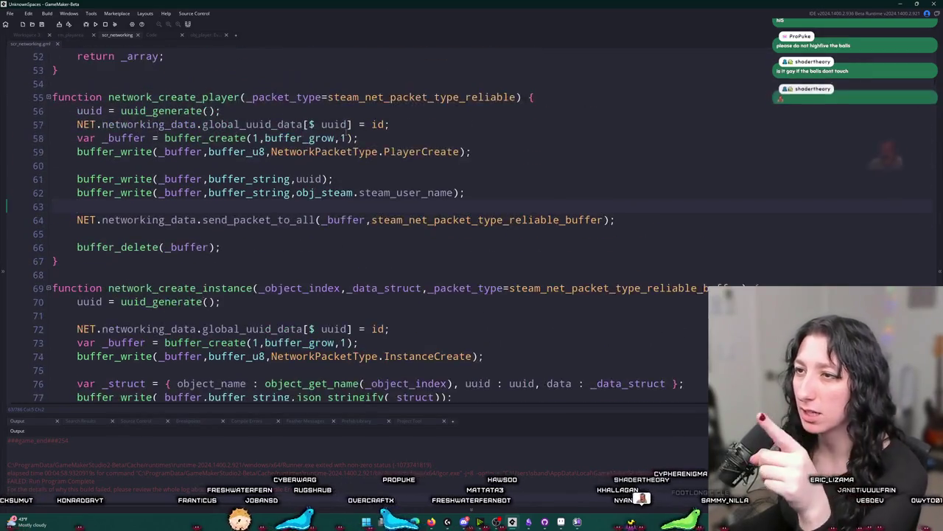
# Jump from the PlayerCreate packet type on line 59 to its handler.
pyautogui.click(509, 249)
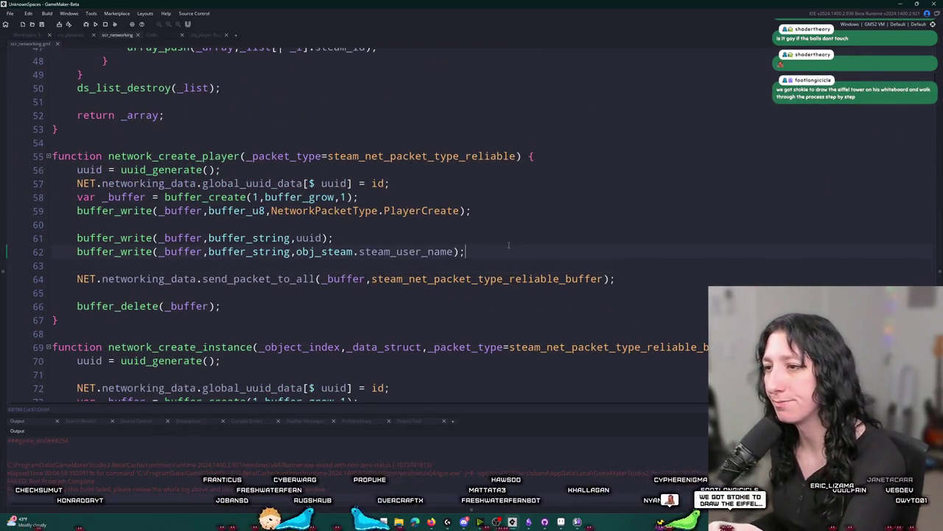
pyautogui.press('Up')
pyautogui.press('Up')
pyautogui.press('Up')
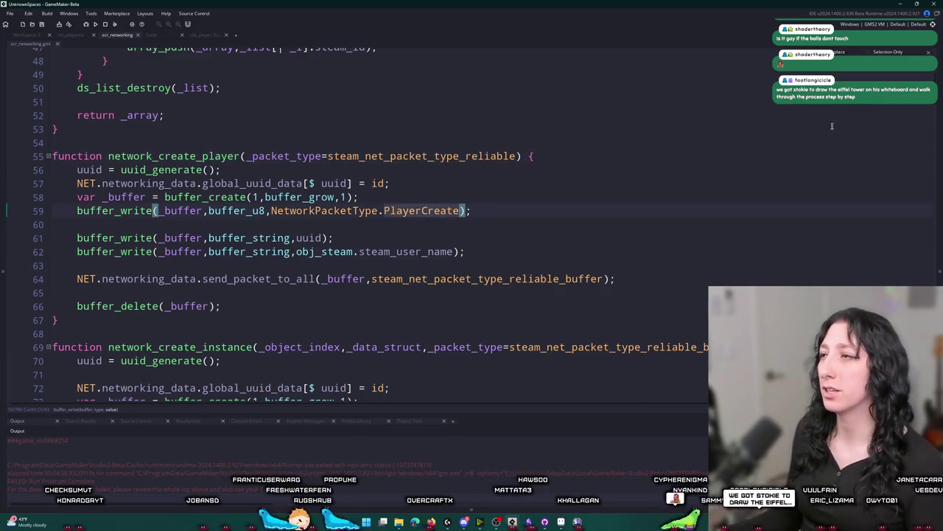
pyautogui.press('F3')
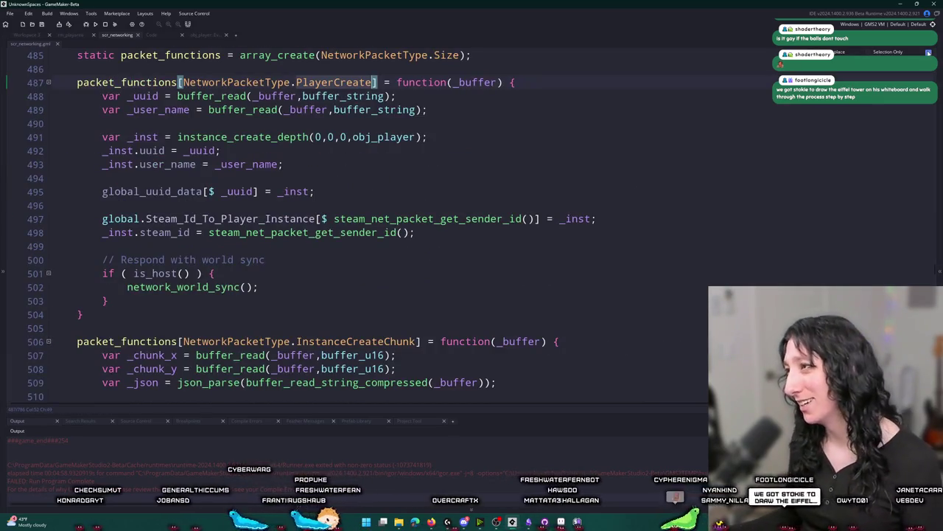
pyautogui.click(356, 191)
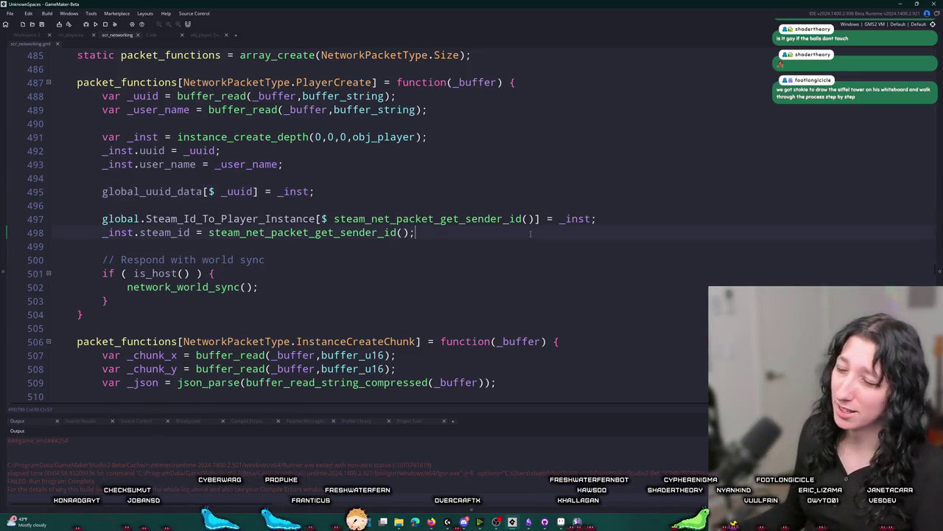